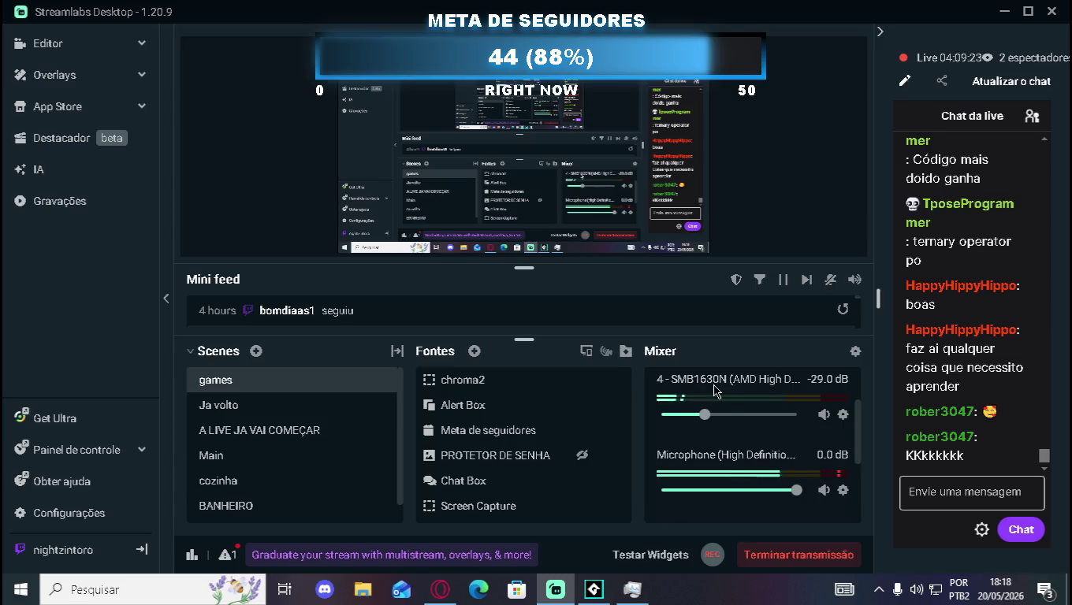
Switch from Streamlabs Desktop to the GameMaker Physis World project.
{"action": "left_click", "coordinate": [594, 590]}
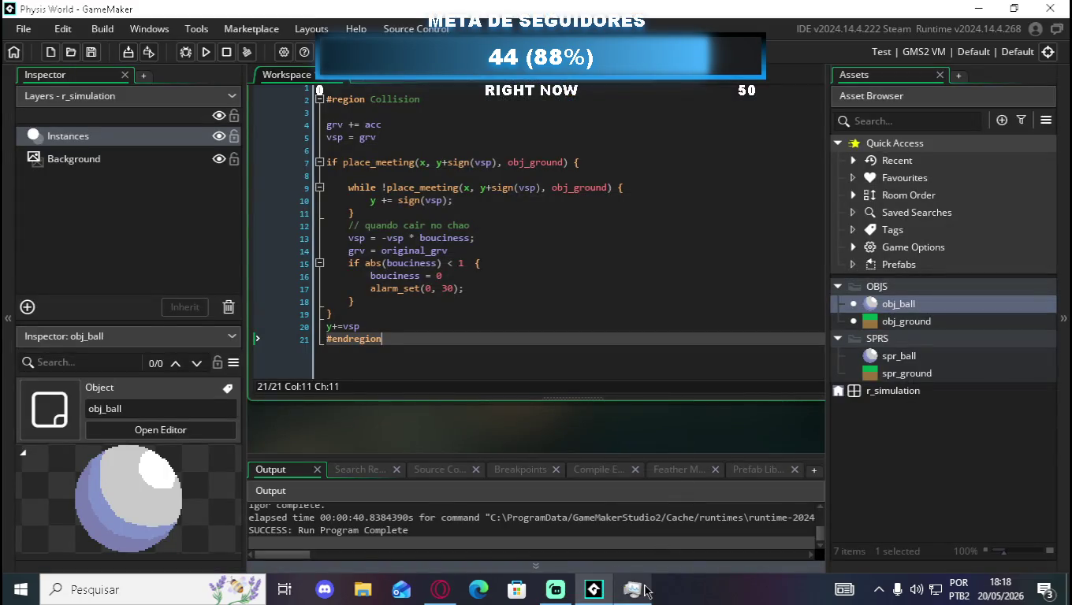
Open the r_simulation room and expand the Background layer's full properties.
{"action": "left_click", "coordinate": [583, 261]}
{"action": "left_click", "coordinate": [579, 323]}
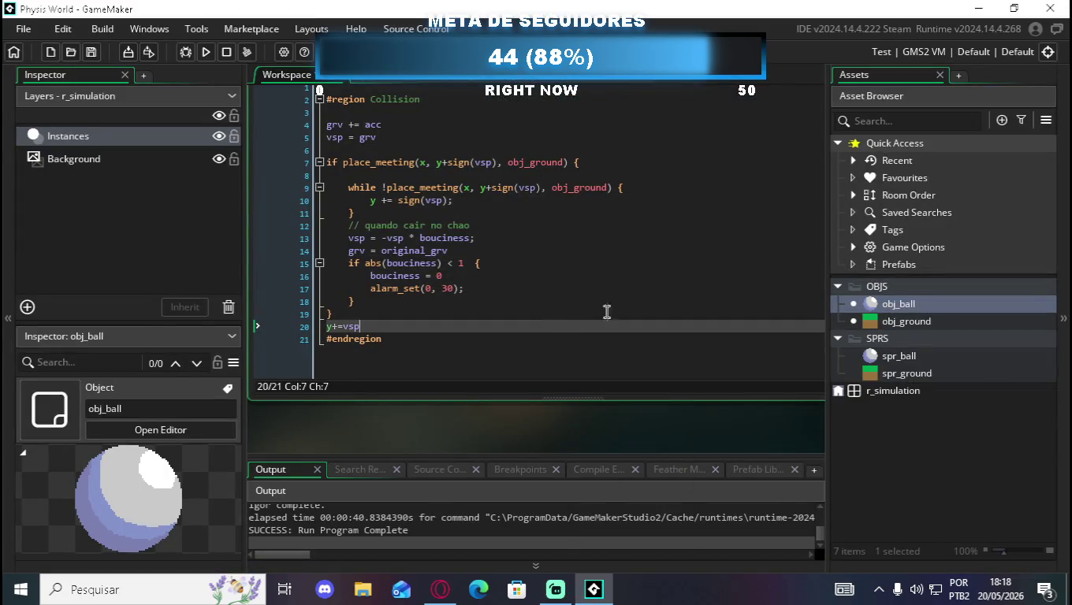
{"action": "double_click", "coordinate": [876, 391]}
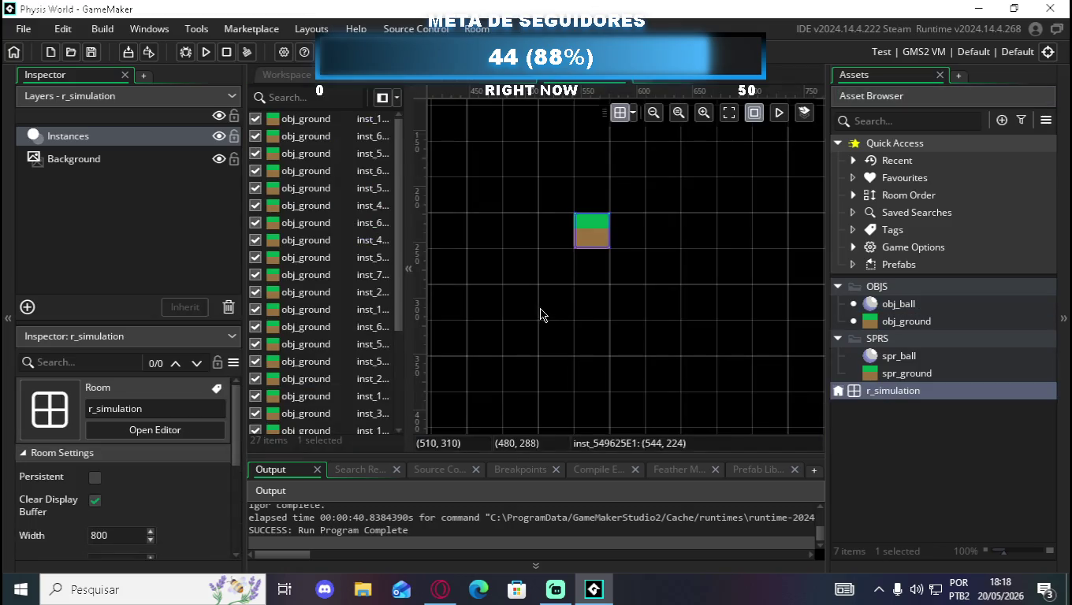
{"action": "left_click", "coordinate": [113, 160]}
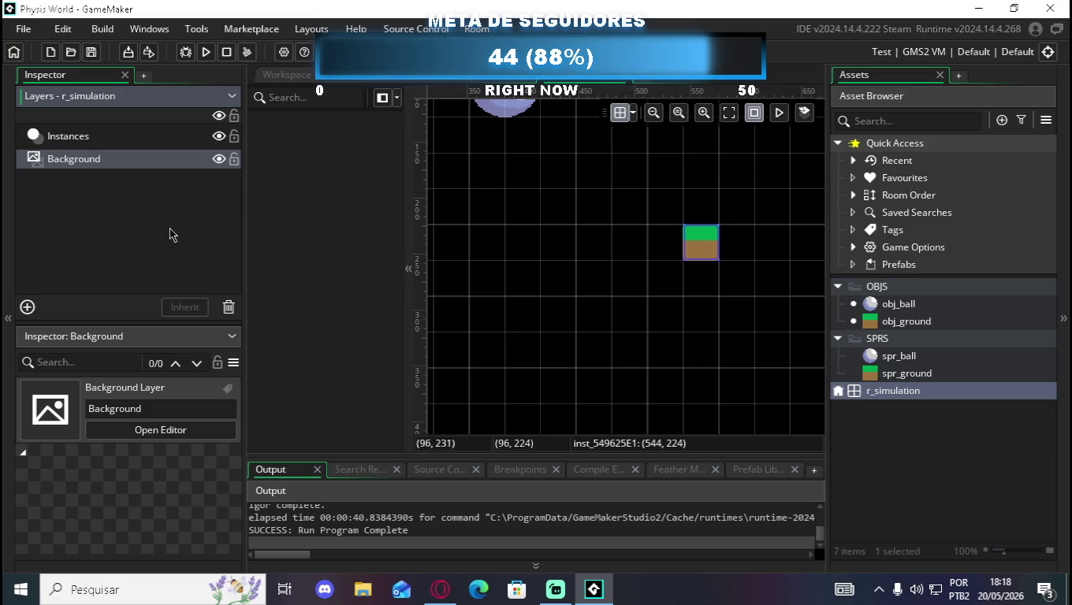
{"action": "left_click", "coordinate": [22, 455]}
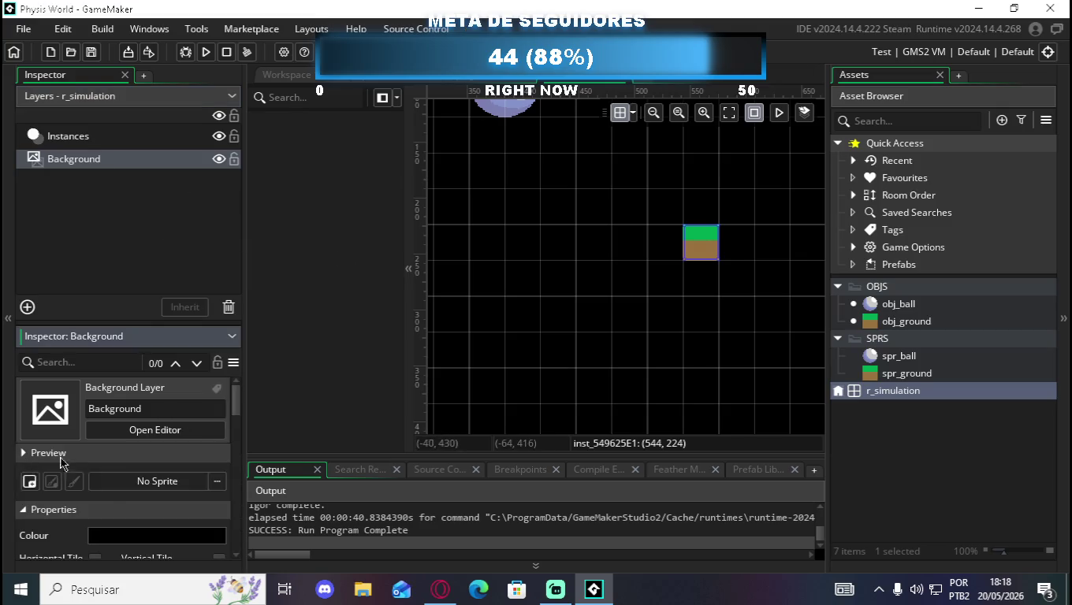
Set the Background layer colour to light blue (Hue 210, Sat 60, hex 65B2FF).
{"action": "left_click", "coordinate": [118, 536]}
{"action": "left_click", "coordinate": [110, 304]}
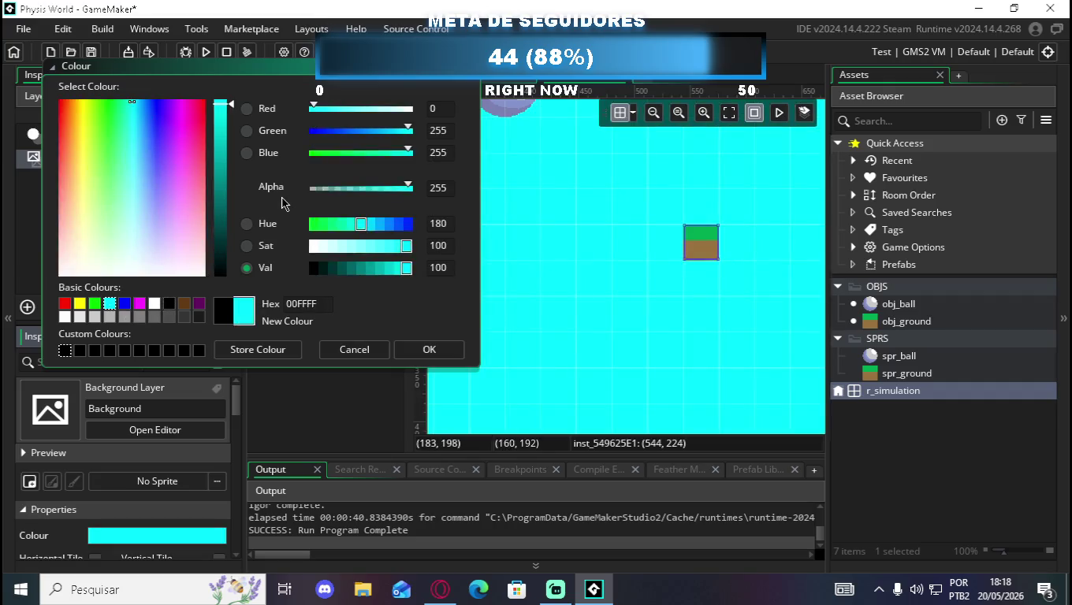
{"action": "left_click", "coordinate": [387, 228]}
{"action": "left_click", "coordinate": [363, 251]}
{"action": "left_click_drag", "start_coordinate": [363, 251], "coordinate": [373, 252]}
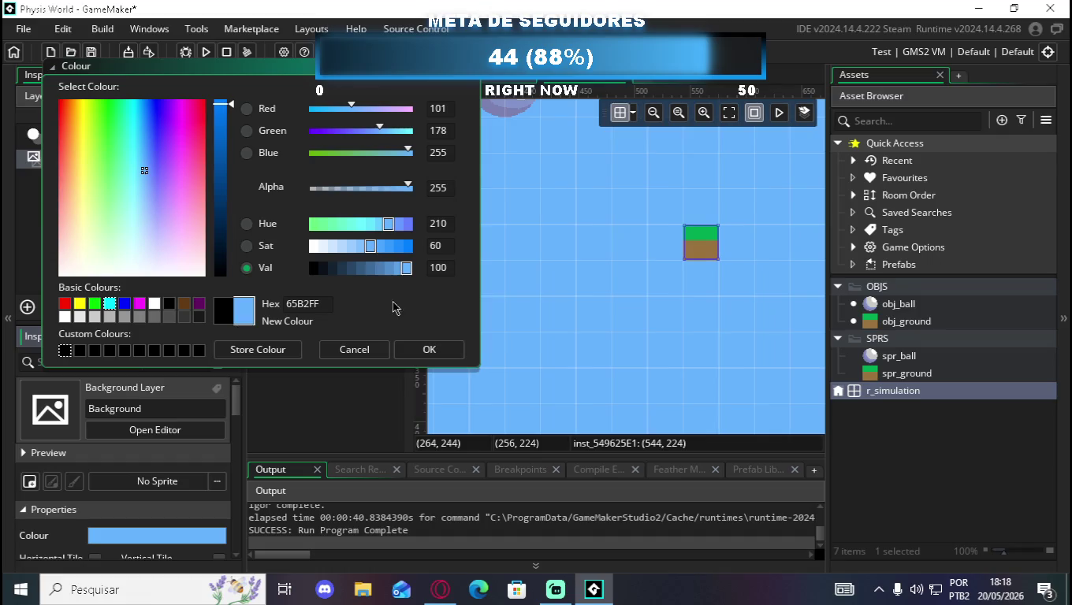
{"action": "left_click", "coordinate": [427, 350]}
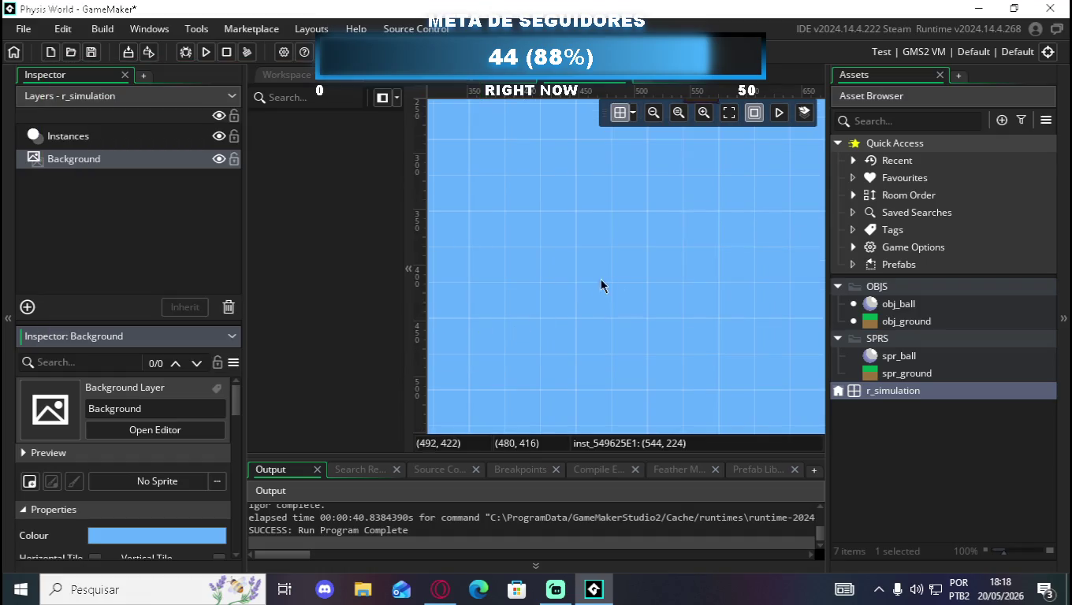
Scroll the Asset Browser and bring up its menu for adding a new asset.
{"action": "scroll", "coordinate": [580, 276], "scroll_direction": "down", "scroll_amount": 3}
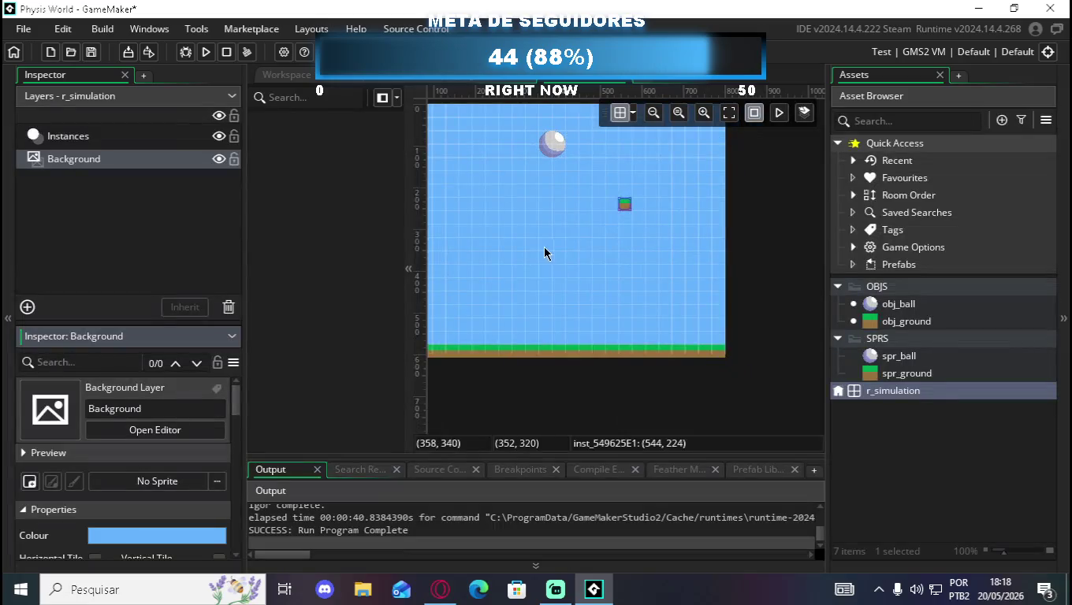
{"action": "scroll", "coordinate": [593, 321], "scroll_direction": "up", "scroll_amount": 2}
{"action": "scroll", "coordinate": [596, 326], "scroll_direction": "down", "scroll_amount": 2}
{"action": "scroll", "coordinate": [623, 331], "scroll_direction": "up", "scroll_amount": 1}
{"action": "scroll", "coordinate": [596, 322], "scroll_direction": "down", "scroll_amount": 1}
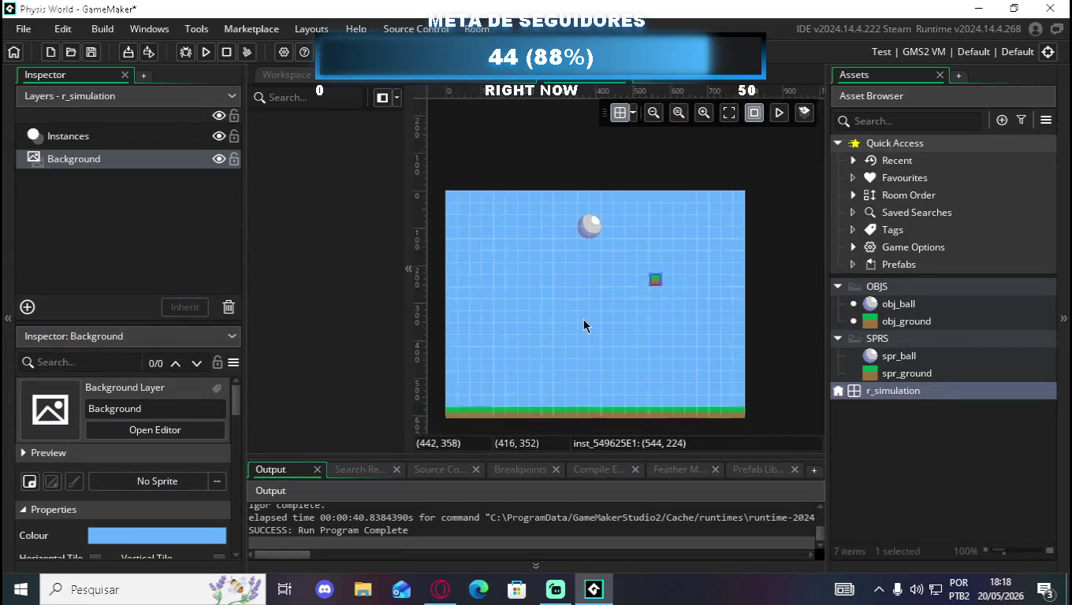
{"action": "scroll", "coordinate": [598, 323], "scroll_direction": "down", "scroll_amount": 1}
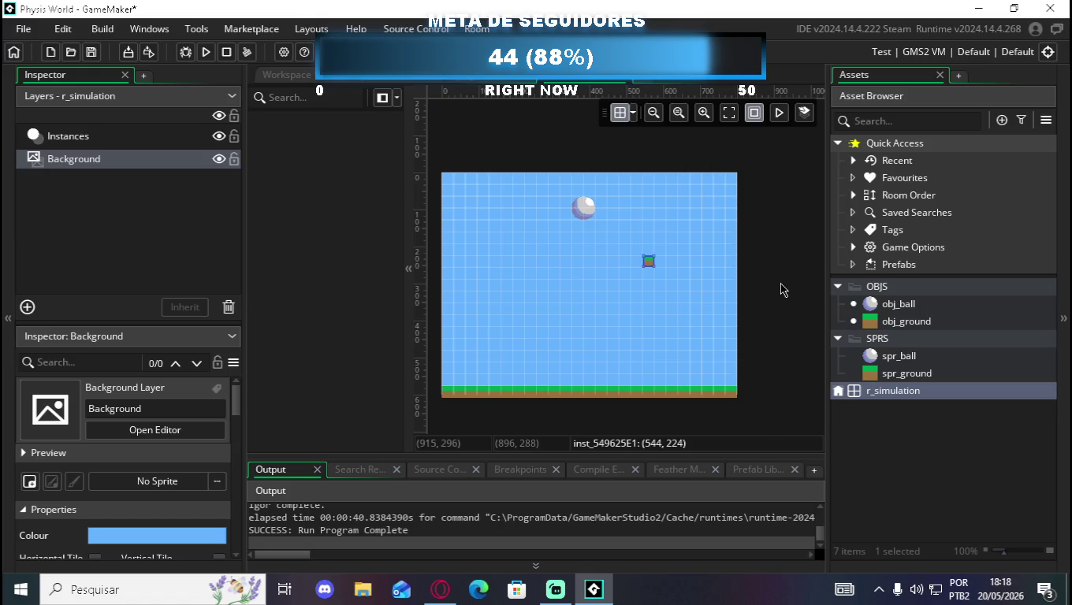
{"action": "scroll", "coordinate": [204, 457], "scroll_direction": "down", "scroll_amount": 1}
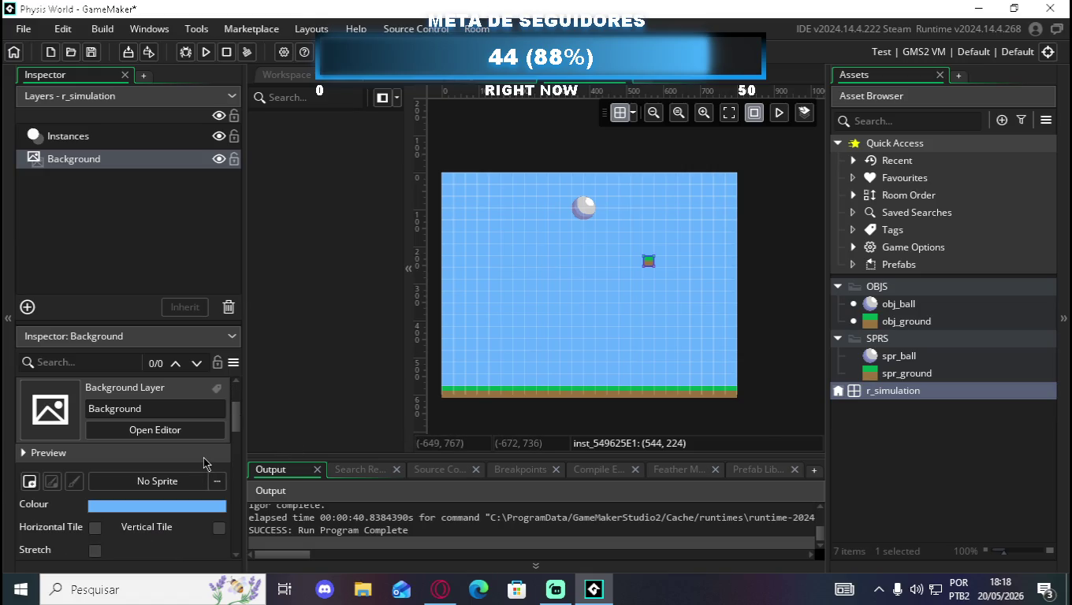
{"action": "right_click", "coordinate": [898, 427]}
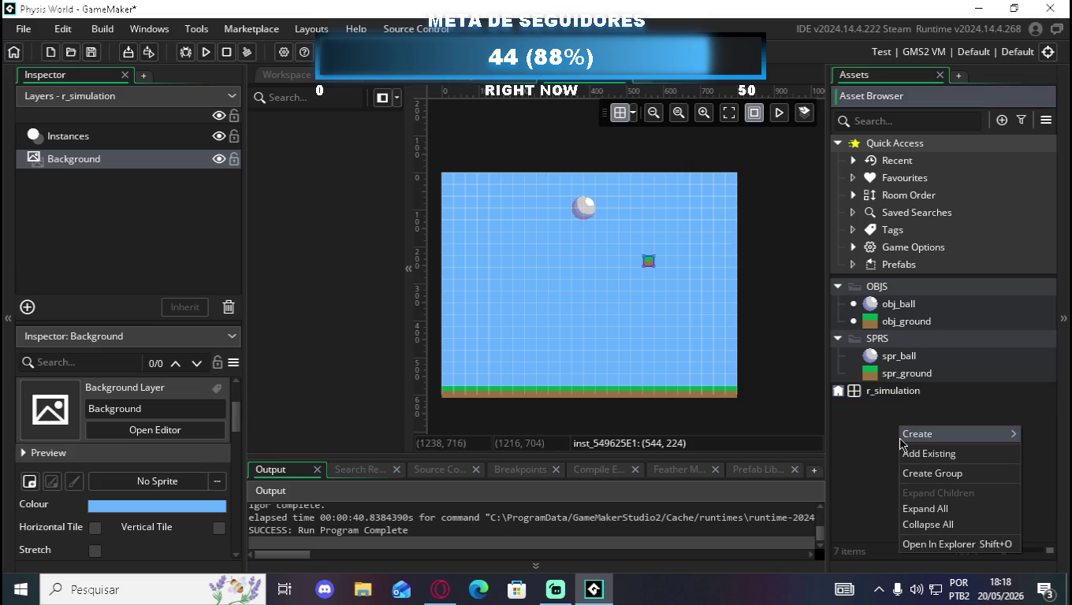
Create a new empty object named obj_cam and return to the r_simulation room.
{"action": "mouse_move", "coordinate": [905, 435]}
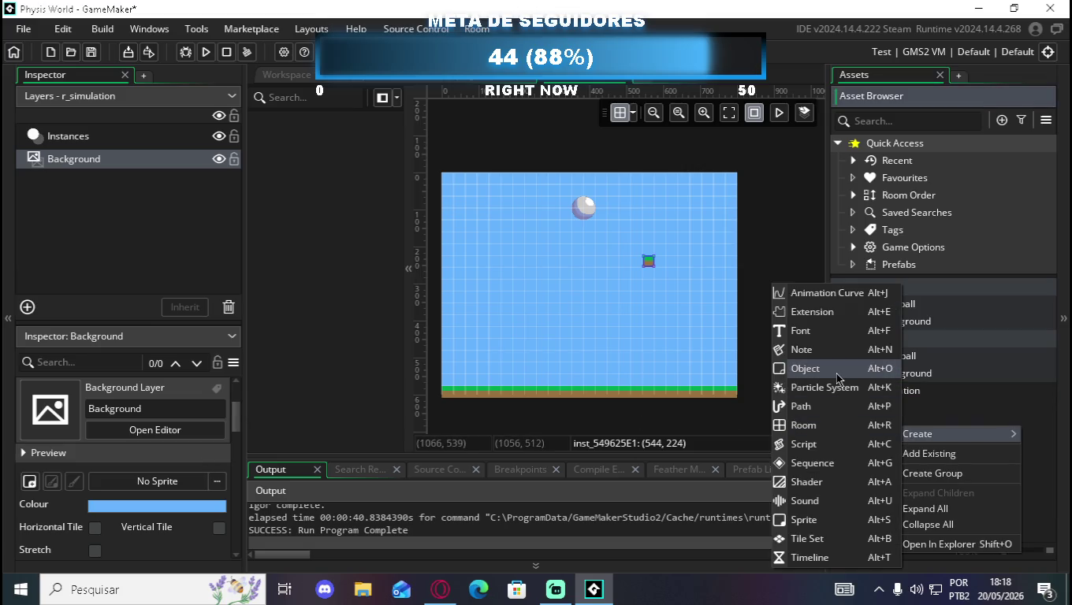
{"action": "left_click", "coordinate": [838, 375]}
{"action": "type", "text": "obj_cam"}
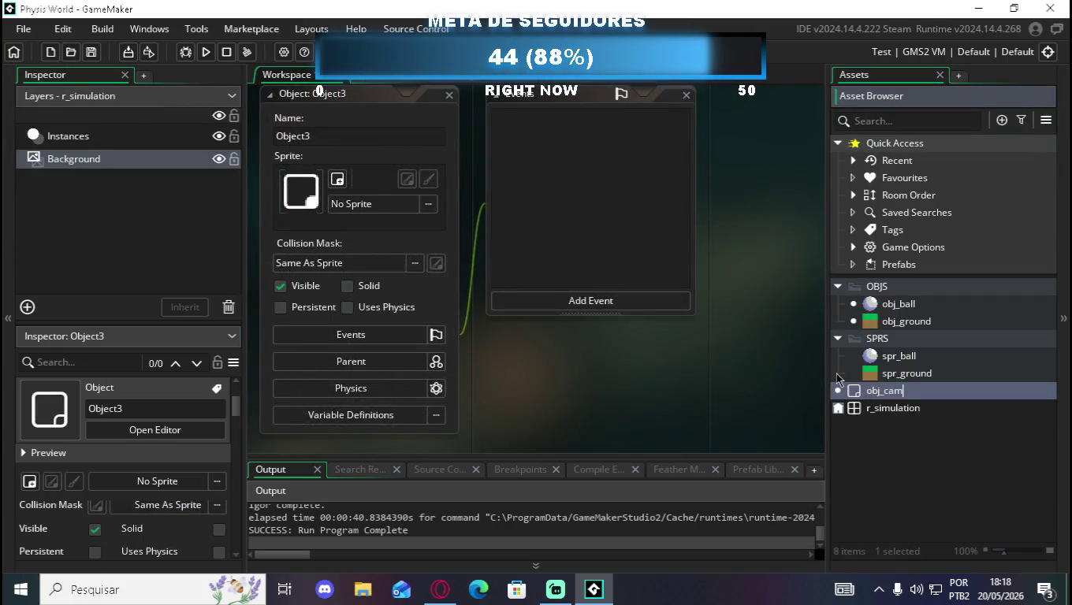
{"action": "key", "text": "Return"}
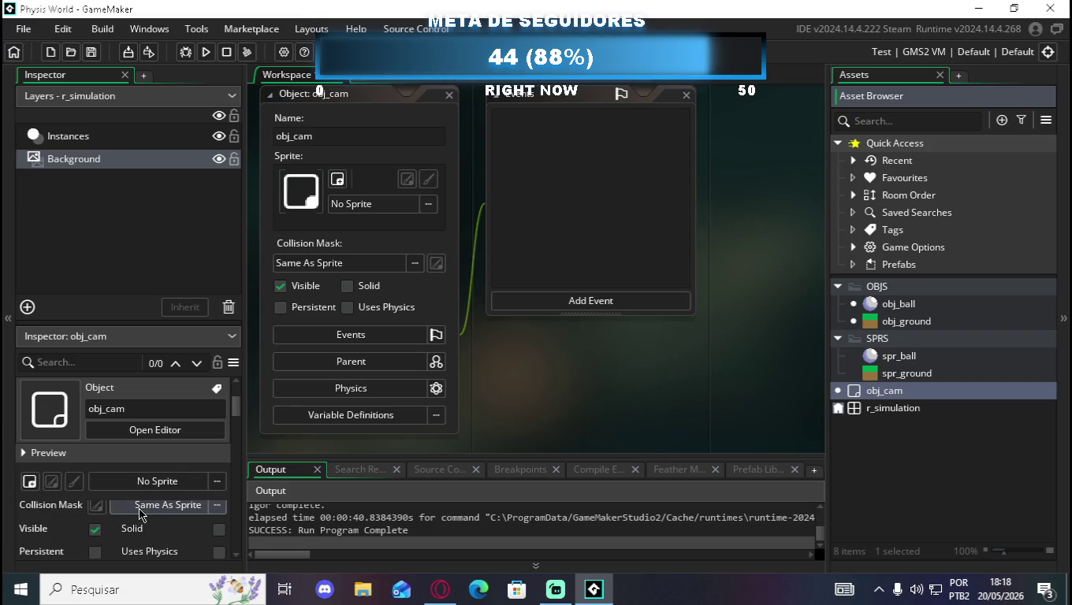
{"action": "scroll", "coordinate": [78, 530], "scroll_direction": "up", "scroll_amount": 1}
{"action": "scroll", "coordinate": [95, 520], "scroll_direction": "down", "scroll_amount": 2}
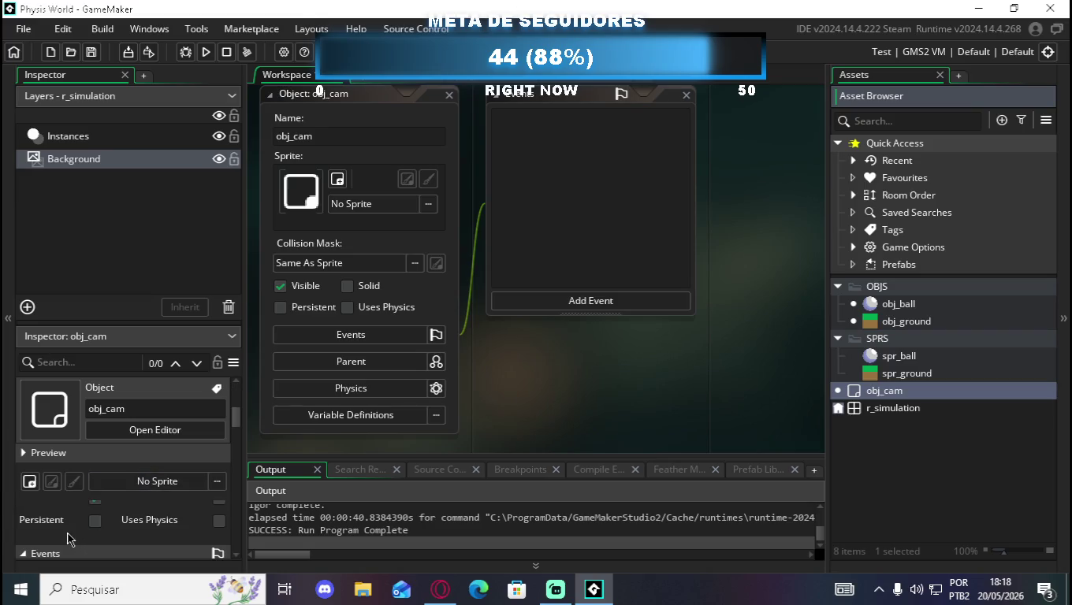
{"action": "left_click", "coordinate": [71, 143]}
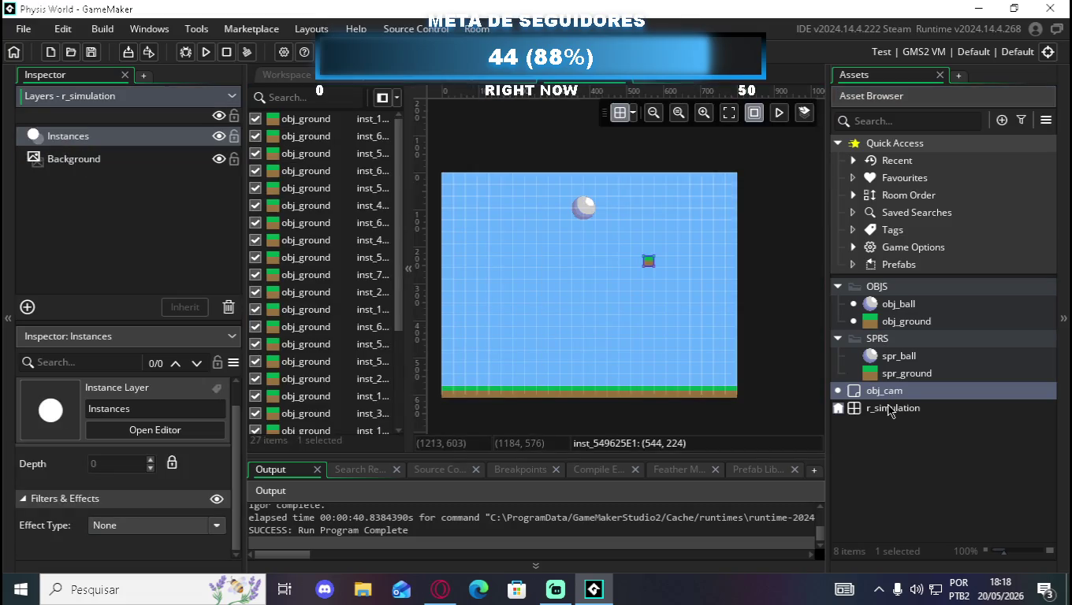
Enable viewports in r_simulation and make Viewport 0 visible.
{"action": "scroll", "coordinate": [114, 503], "scroll_direction": "down", "scroll_amount": 5}
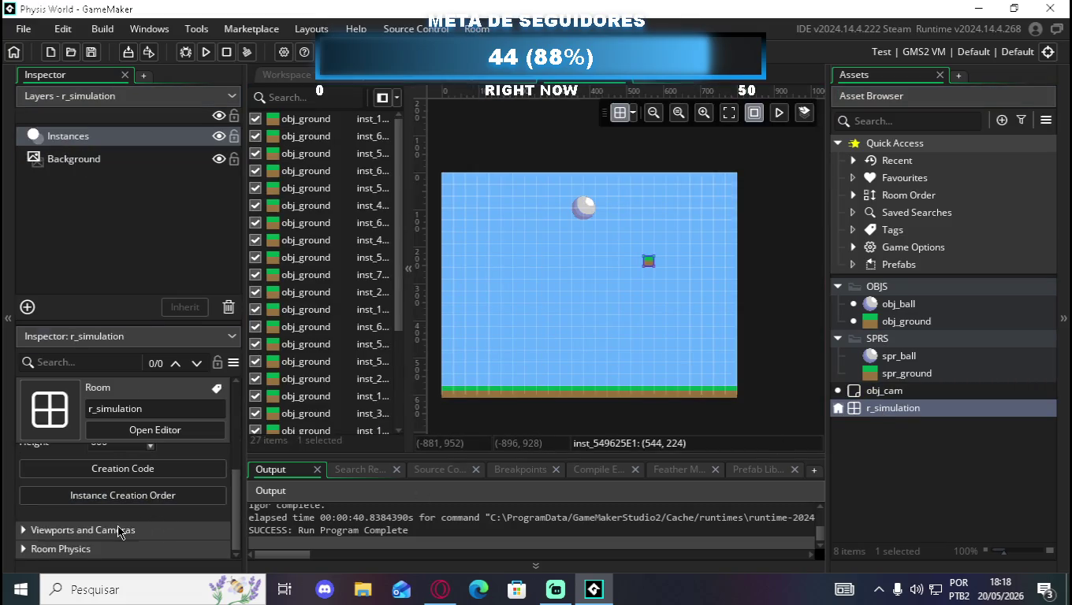
{"action": "left_click", "coordinate": [95, 492]}
{"action": "scroll", "coordinate": [156, 526], "scroll_direction": "down", "scroll_amount": 2}
{"action": "left_click", "coordinate": [80, 496]}
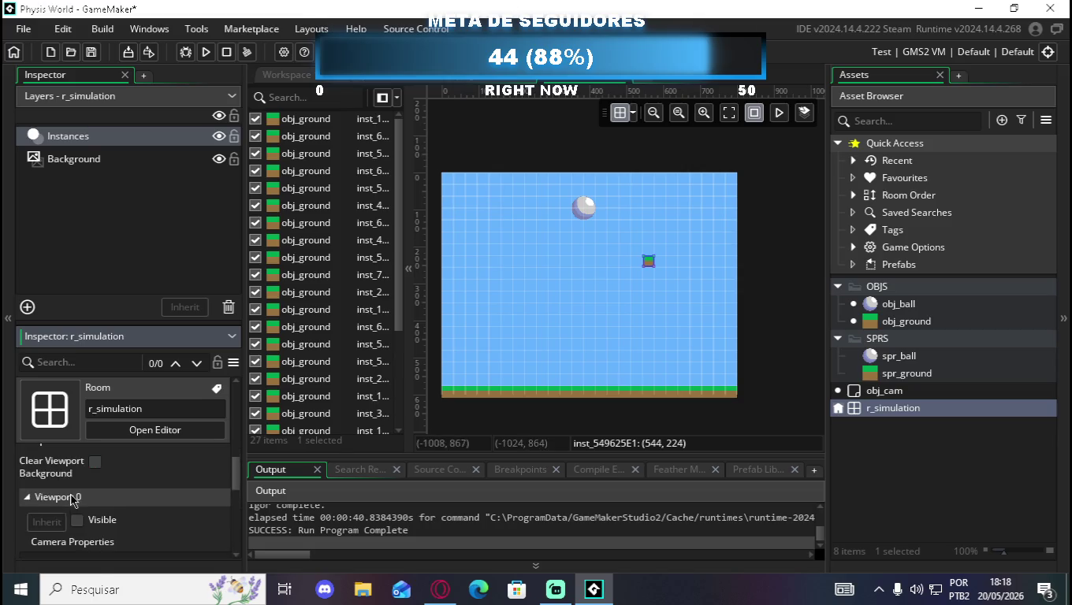
{"action": "scroll", "coordinate": [81, 497], "scroll_direction": "down", "scroll_amount": 1}
{"action": "left_click", "coordinate": [78, 491]}
{"action": "scroll", "coordinate": [145, 508], "scroll_direction": "down", "scroll_amount": 1}
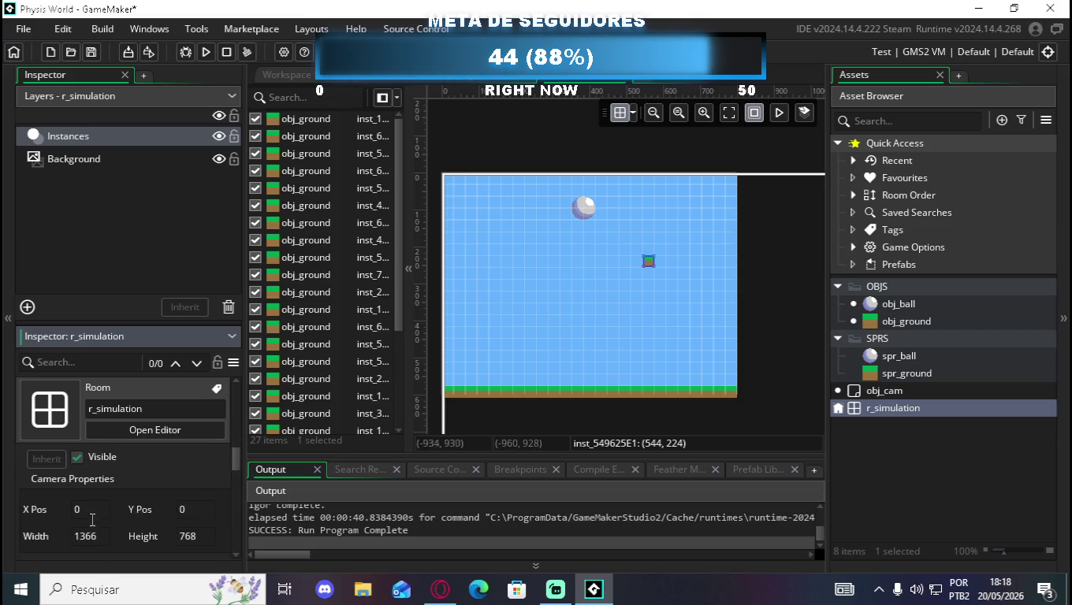
Set the Viewport 0 camera size to 800 by 600.
{"action": "key", "text": "Tab"}
{"action": "key", "text": "Tab"}
{"action": "key", "text": "Return"}
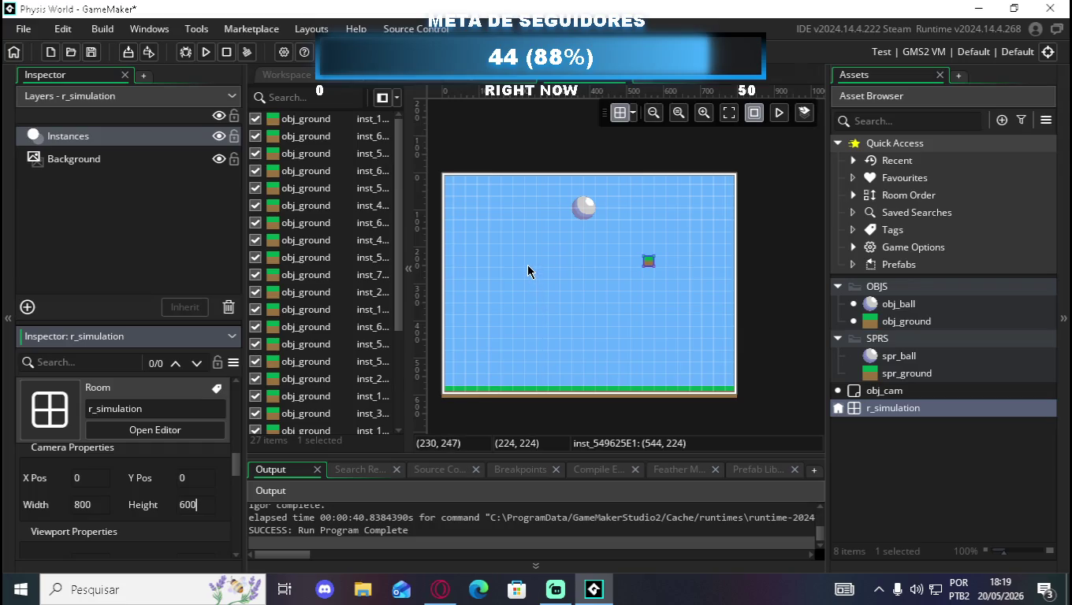
{"action": "scroll", "coordinate": [61, 504], "scroll_direction": "up", "scroll_amount": 5}
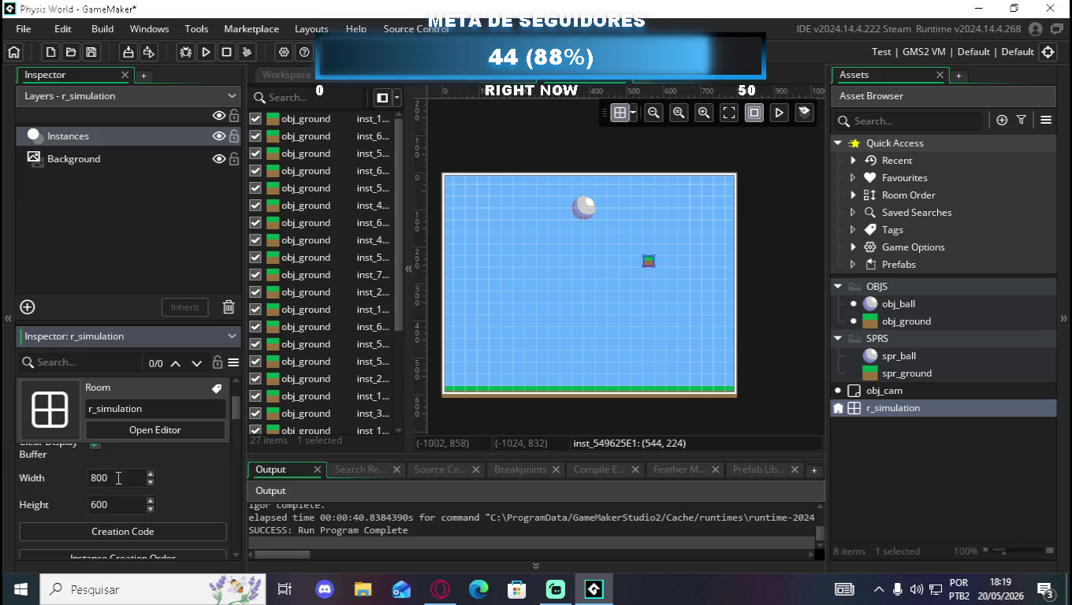
{"action": "scroll", "coordinate": [63, 483], "scroll_direction": "down", "scroll_amount": 3}
{"action": "scroll", "coordinate": [63, 484], "scroll_direction": "down", "scroll_amount": 4}
{"action": "key", "text": "BackSpace"}
{"action": "key", "text": "BackSpace"}
{"action": "key", "text": "BackSpace"}
{"action": "type", "text": "700"}
{"action": "key", "text": "BackSpace"}
{"action": "key", "text": "BackSpace"}
{"action": "key", "text": "BackSpace"}
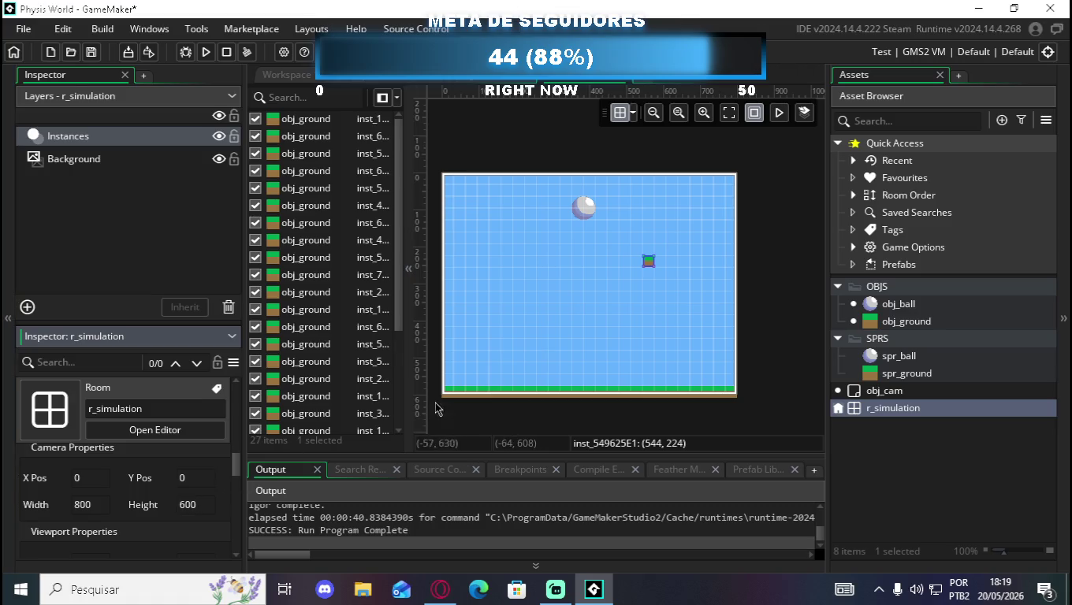
{"action": "left_click", "coordinate": [450, 382]}
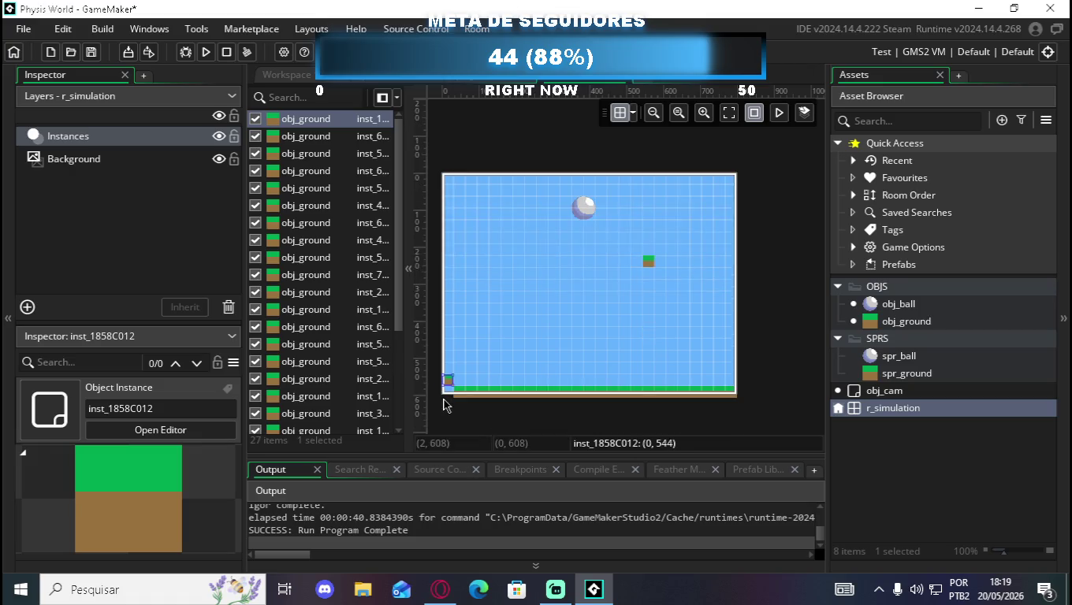
Move the bottom-left ground block down to y 576.
{"action": "scroll", "coordinate": [443, 405], "scroll_direction": "up", "scroll_amount": 6}
{"action": "mouse_move", "coordinate": [496, 266]}
{"action": "left_mouse_down"}
{"action": "mouse_move", "coordinate": [492, 360]}
{"action": "mouse_move", "coordinate": [497, 315]}
{"action": "mouse_move", "coordinate": [498, 332]}
{"action": "left_mouse_up"}
{"action": "scroll", "coordinate": [501, 330], "scroll_direction": "down", "scroll_amount": 1}
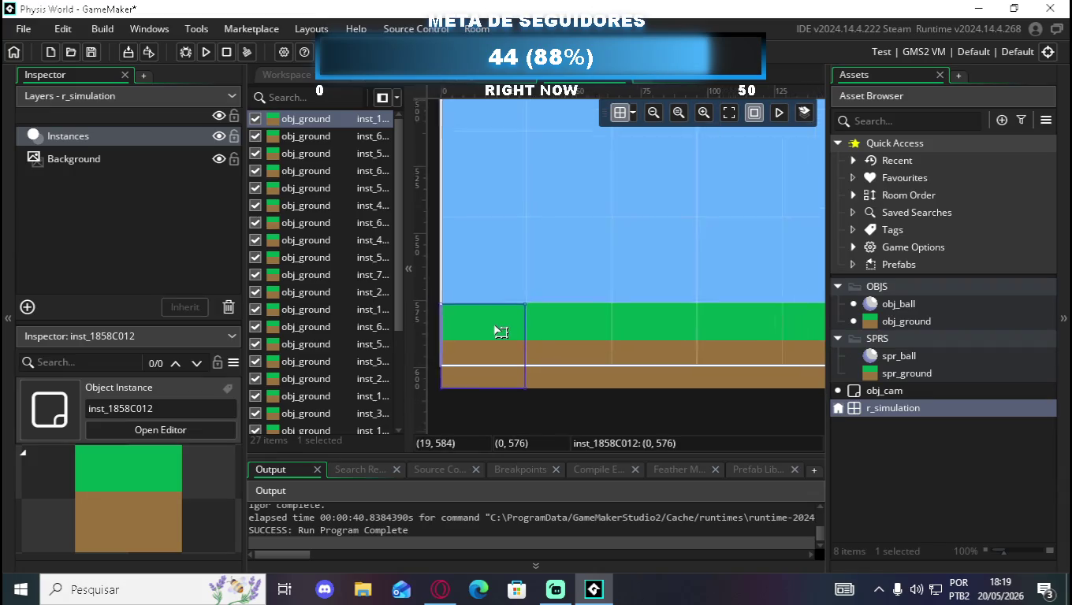
{"action": "scroll", "coordinate": [499, 329], "scroll_direction": "down", "scroll_amount": 2}
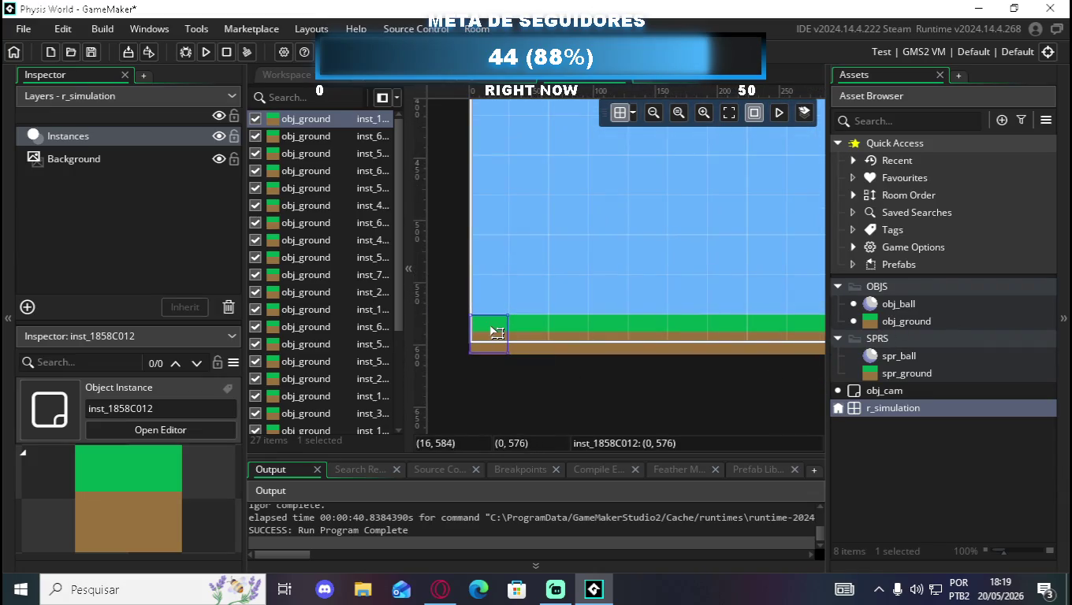
Centre the spr_ground origin at 16x16 and go back to the r_simulation room.
{"action": "double_click", "coordinate": [872, 375]}
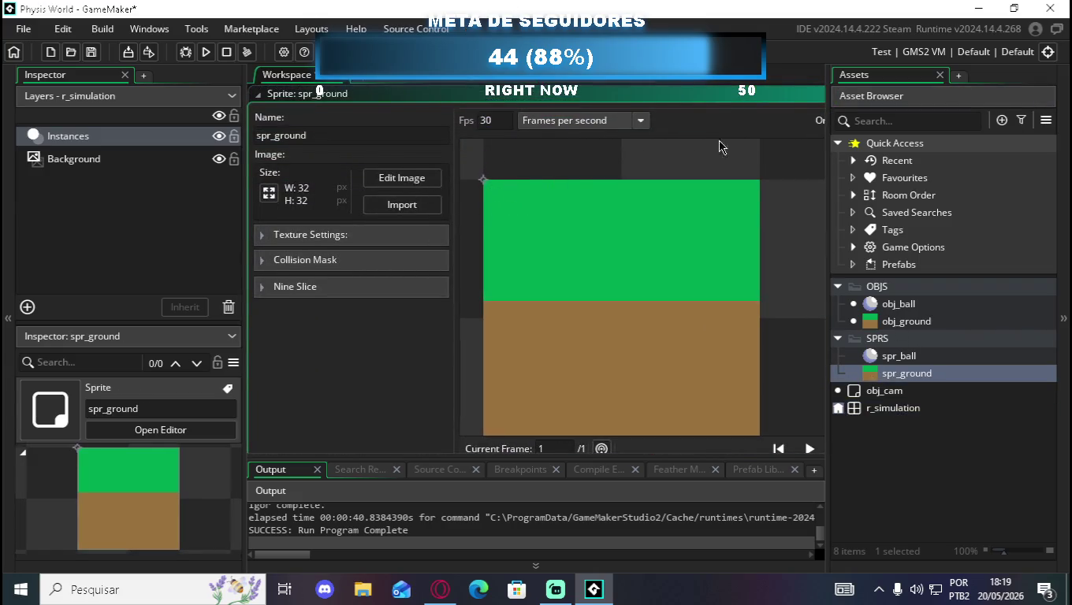
{"action": "left_click", "coordinate": [733, 127]}
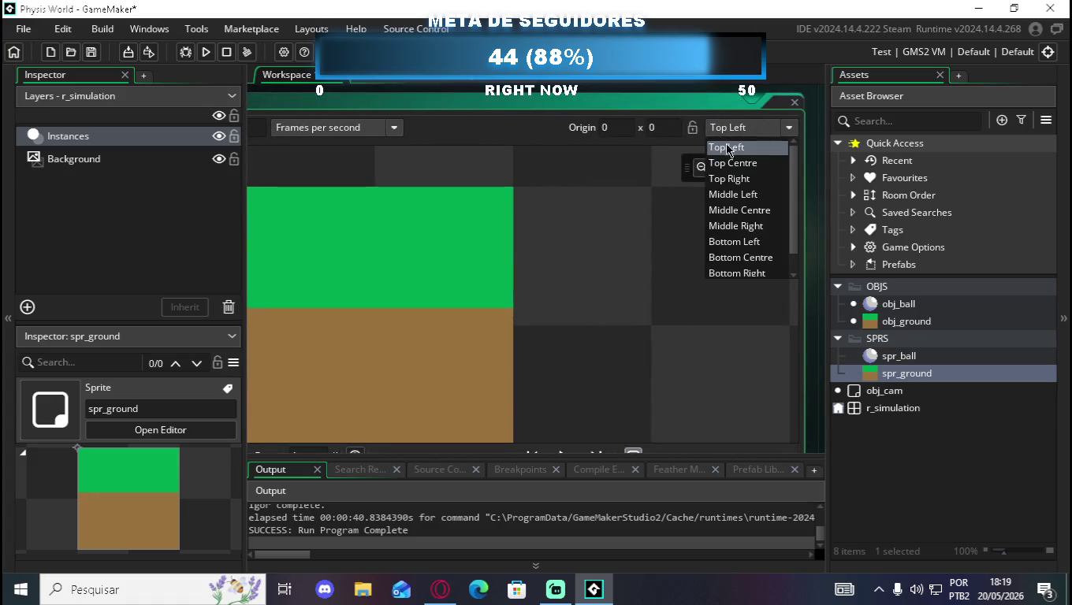
{"action": "left_click", "coordinate": [733, 208]}
{"action": "double_click", "coordinate": [874, 410]}
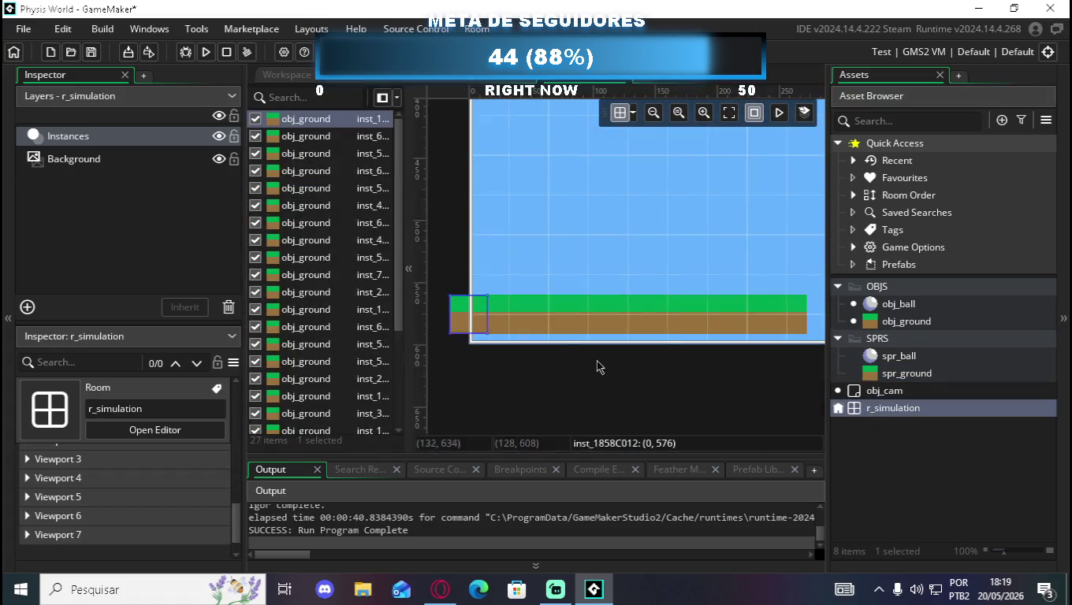
{"action": "left_click", "coordinate": [487, 318]}
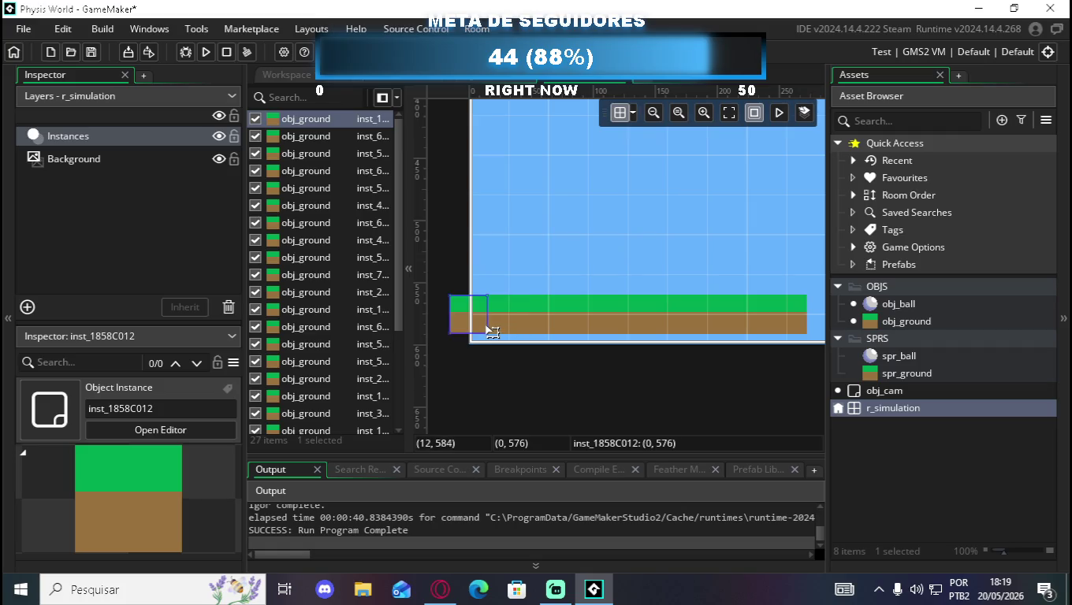
{"action": "left_click", "coordinate": [495, 365]}
{"action": "mouse_move", "coordinate": [496, 369]}
{"action": "left_mouse_down"}
{"action": "mouse_move", "coordinate": [476, 400]}
{"action": "mouse_move", "coordinate": [445, 370]}
{"action": "mouse_move", "coordinate": [428, 306]}
{"action": "mouse_move", "coordinate": [598, 347]}
{"action": "left_mouse_up"}
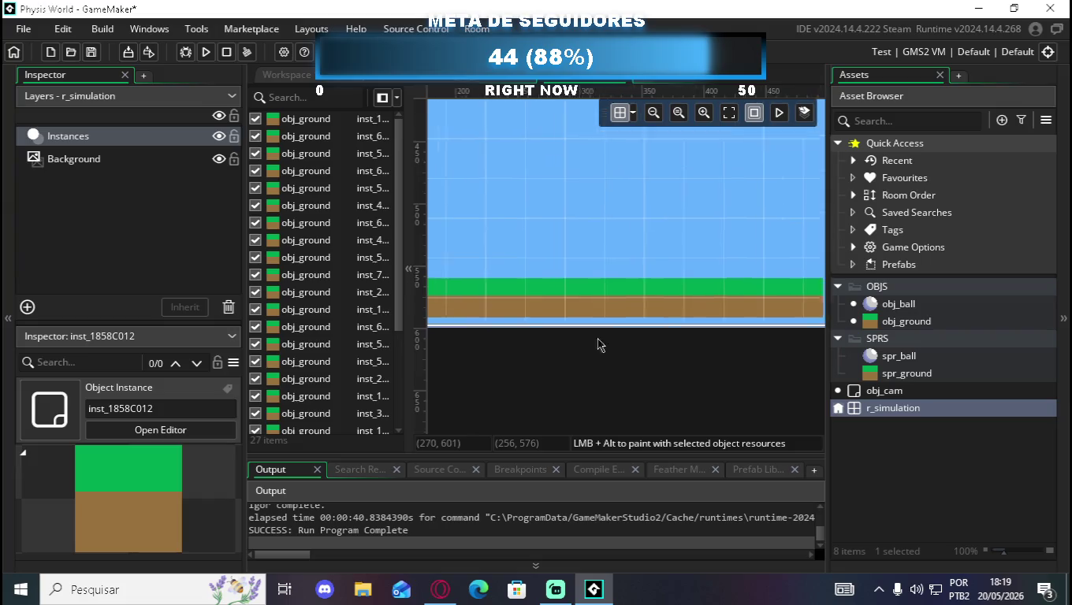
Change the room grid's X spacing to 64.
{"action": "left_click", "coordinate": [634, 114]}
{"action": "left_click", "coordinate": [634, 114]}
{"action": "left_click", "coordinate": [635, 113]}
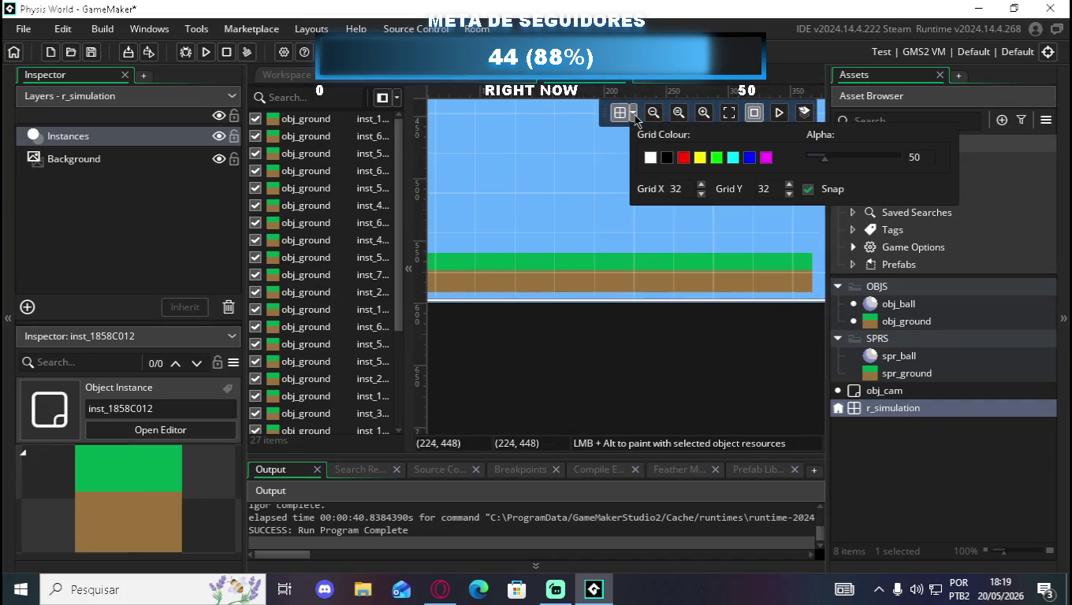
{"action": "type", "text": "64"}
{"action": "key", "text": "Tab"}
{"action": "left_click", "coordinate": [624, 359]}
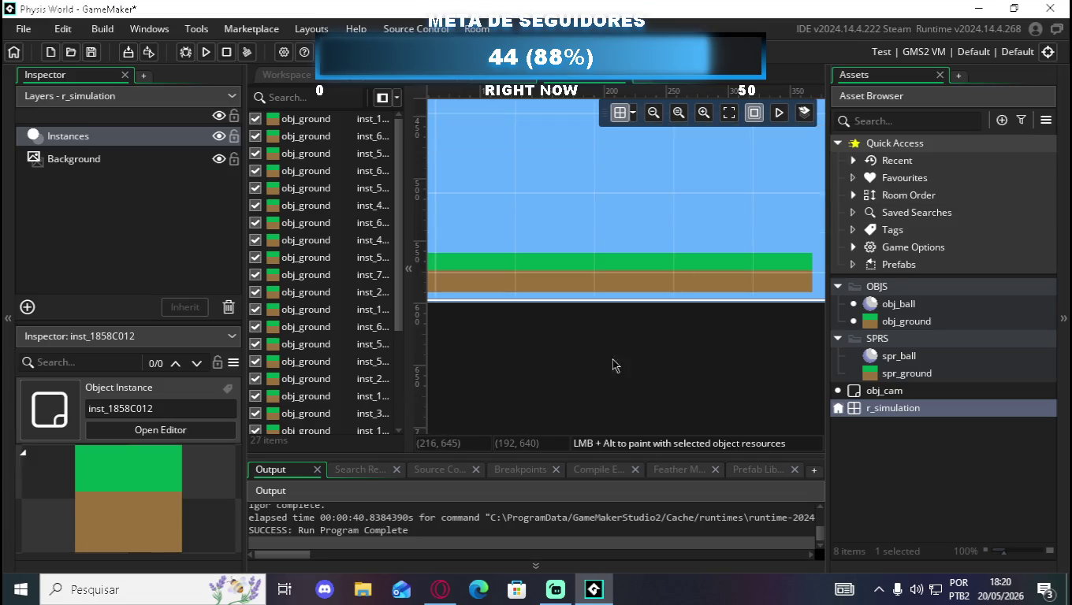
{"action": "left_click_drag", "start_coordinate": [623, 360], "coordinate": [697, 363]}
Set the room grid spacing to 32 by 32.
{"action": "left_click", "coordinate": [552, 328]}
{"action": "double_click", "coordinate": [551, 327]}
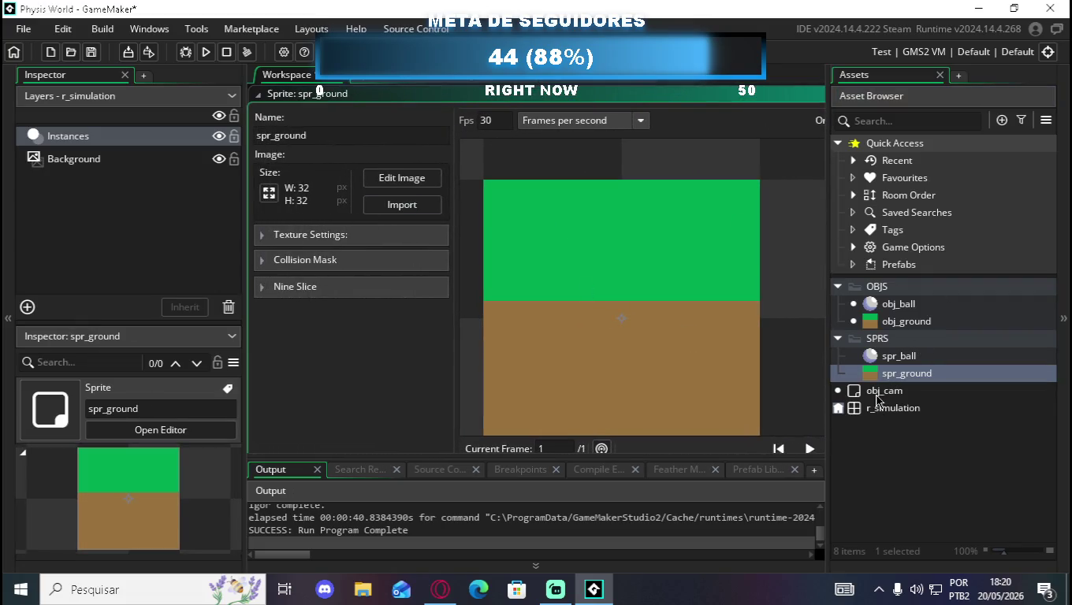
{"action": "double_click", "coordinate": [874, 408]}
{"action": "left_click", "coordinate": [636, 114]}
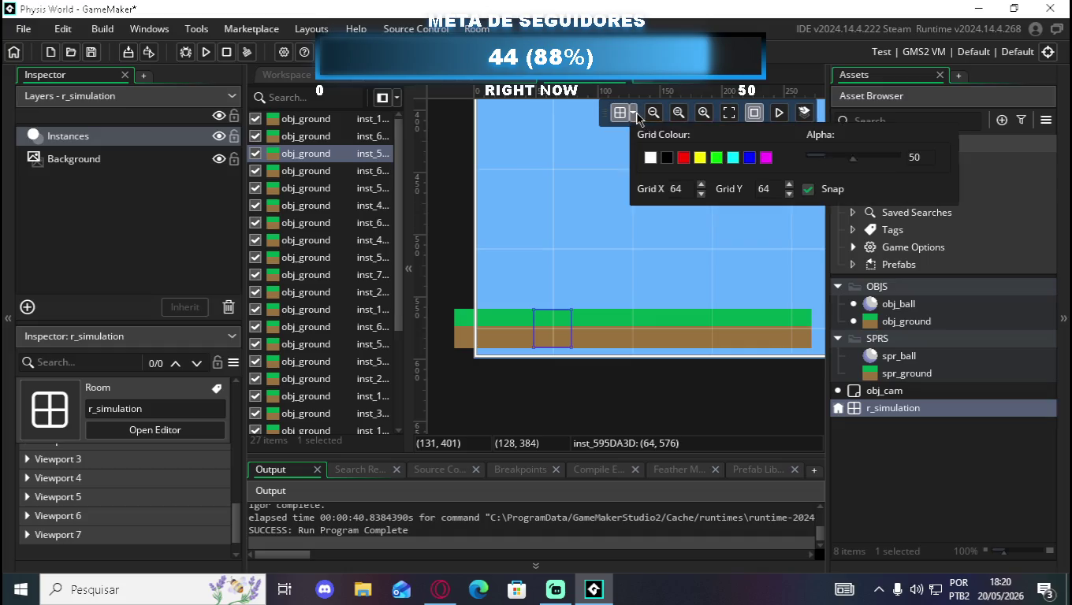
{"action": "double_click", "coordinate": [676, 189]}
{"action": "type", "text": "32"}
{"action": "double_click", "coordinate": [774, 189]}
{"action": "type", "text": "32"}
Set the spr_ground origin to Top Left and realign the stray ground block with the strip.
{"action": "mouse_move", "coordinate": [482, 333]}
{"action": "left_mouse_down"}
{"action": "mouse_move", "coordinate": [528, 374]}
{"action": "mouse_move", "coordinate": [500, 368]}
{"action": "mouse_move", "coordinate": [521, 354]}
{"action": "mouse_move", "coordinate": [514, 369]}
{"action": "mouse_move", "coordinate": [504, 351]}
{"action": "mouse_move", "coordinate": [501, 381]}
{"action": "left_mouse_up"}
{"action": "double_click", "coordinate": [906, 373]}
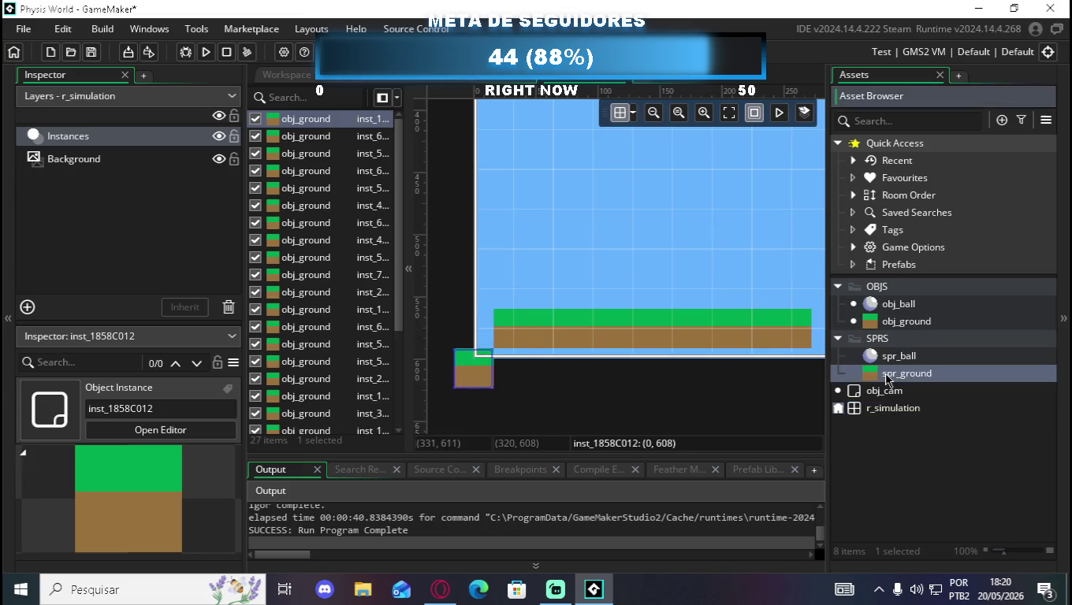
{"action": "left_click", "coordinate": [584, 132]}
{"action": "left_click", "coordinate": [587, 148]}
{"action": "double_click", "coordinate": [872, 404]}
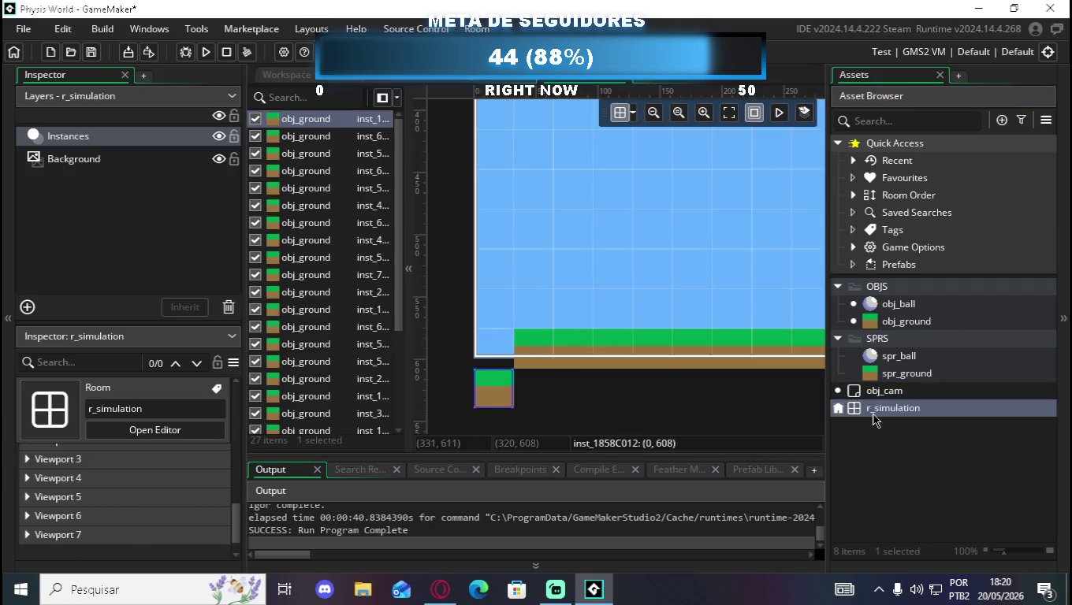
{"action": "left_click_drag", "start_coordinate": [490, 390], "coordinate": [490, 365]}
{"action": "scroll", "coordinate": [520, 335], "scroll_direction": "right", "scroll_amount": 10}
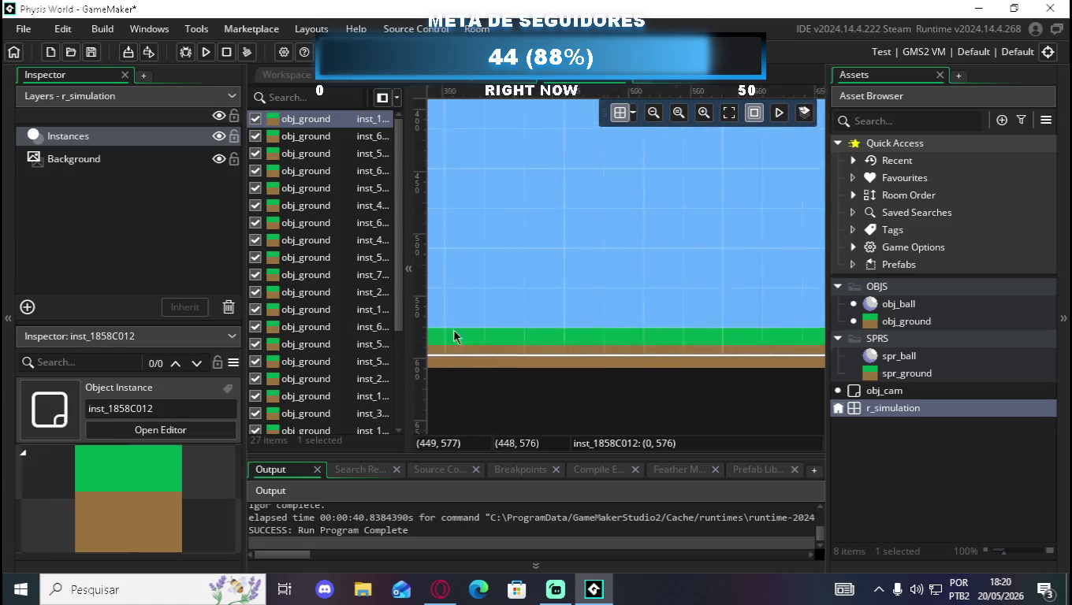
{"action": "scroll", "coordinate": [565, 328], "scroll_direction": "down", "scroll_amount": 3}
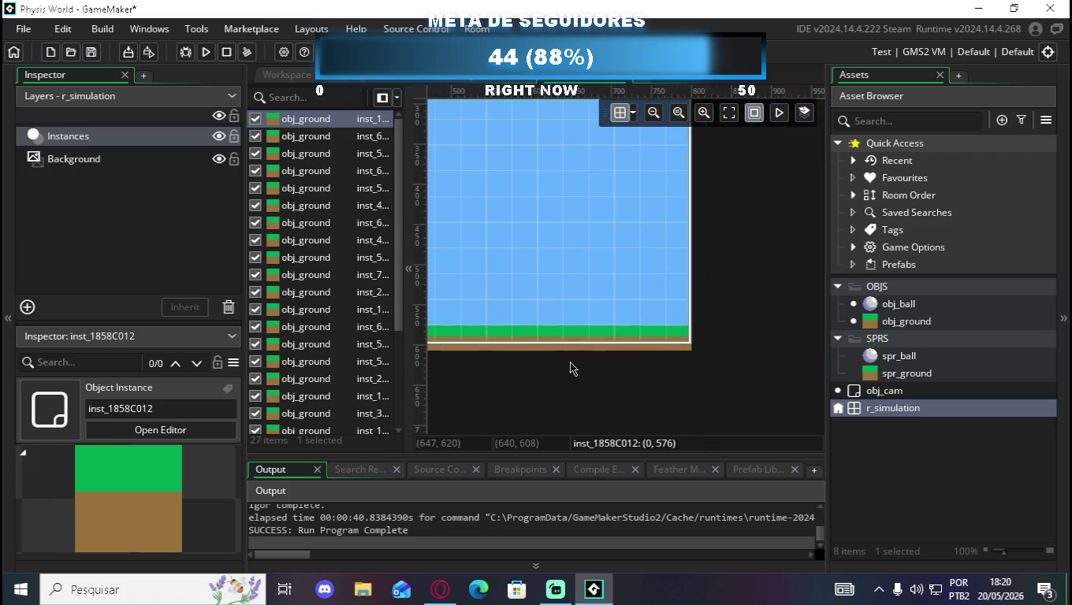
{"action": "left_click", "coordinate": [877, 408]}
Make the Viewport 0 camera follow obj_cam.
{"action": "scroll", "coordinate": [180, 521], "scroll_direction": "down", "scroll_amount": 2}
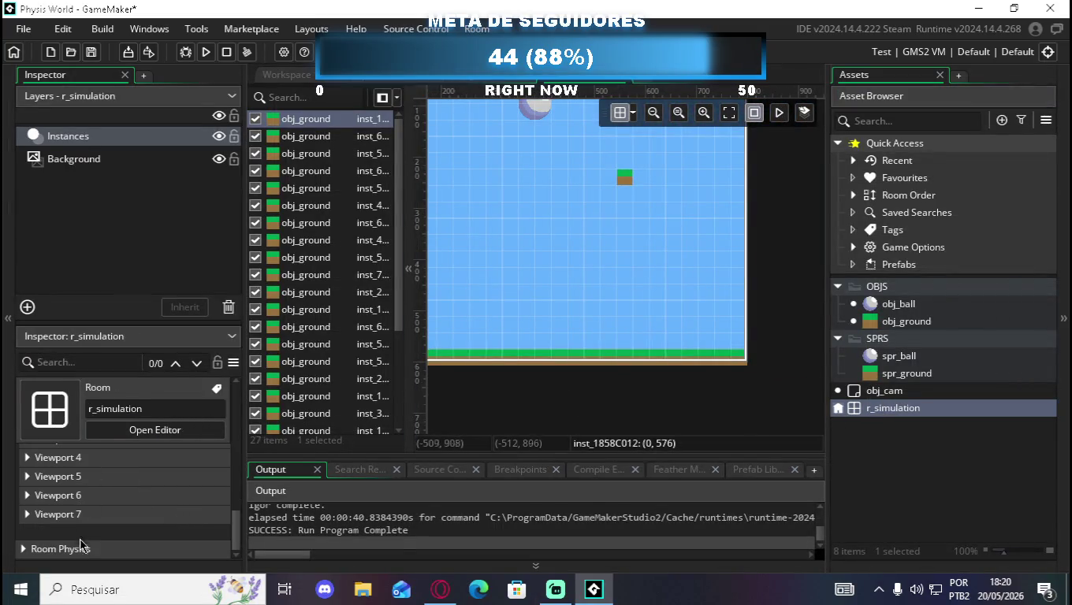
{"action": "scroll", "coordinate": [94, 489], "scroll_direction": "up", "scroll_amount": 3}
{"action": "scroll", "coordinate": [56, 497], "scroll_direction": "up", "scroll_amount": 1}
{"action": "scroll", "coordinate": [47, 504], "scroll_direction": "down", "scroll_amount": 1}
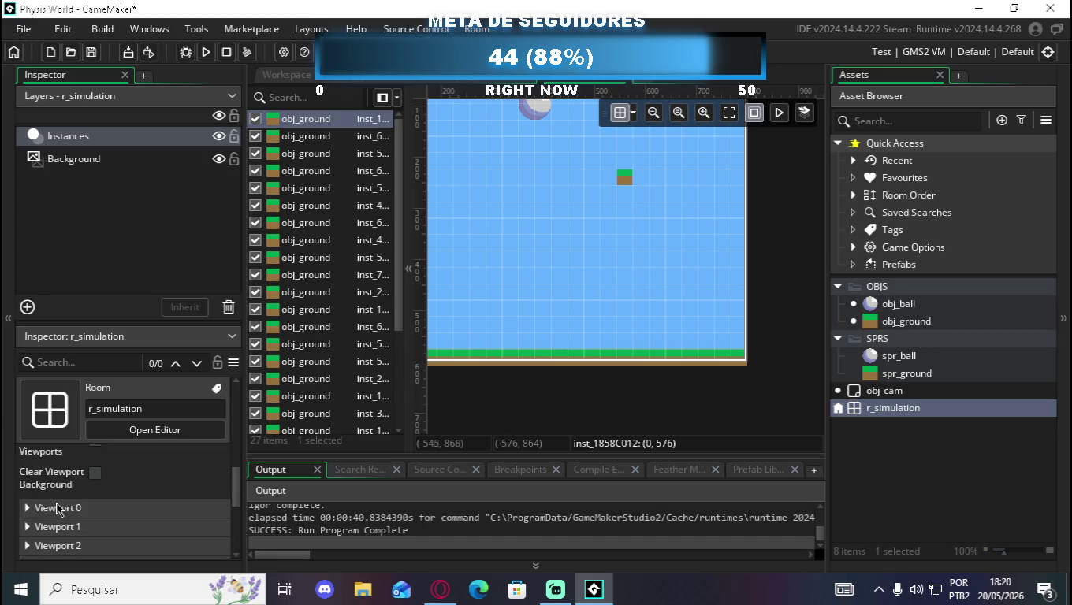
{"action": "left_click", "coordinate": [60, 508]}
{"action": "scroll", "coordinate": [94, 497], "scroll_direction": "down", "scroll_amount": 2}
{"action": "scroll", "coordinate": [71, 496], "scroll_direction": "down", "scroll_amount": 4}
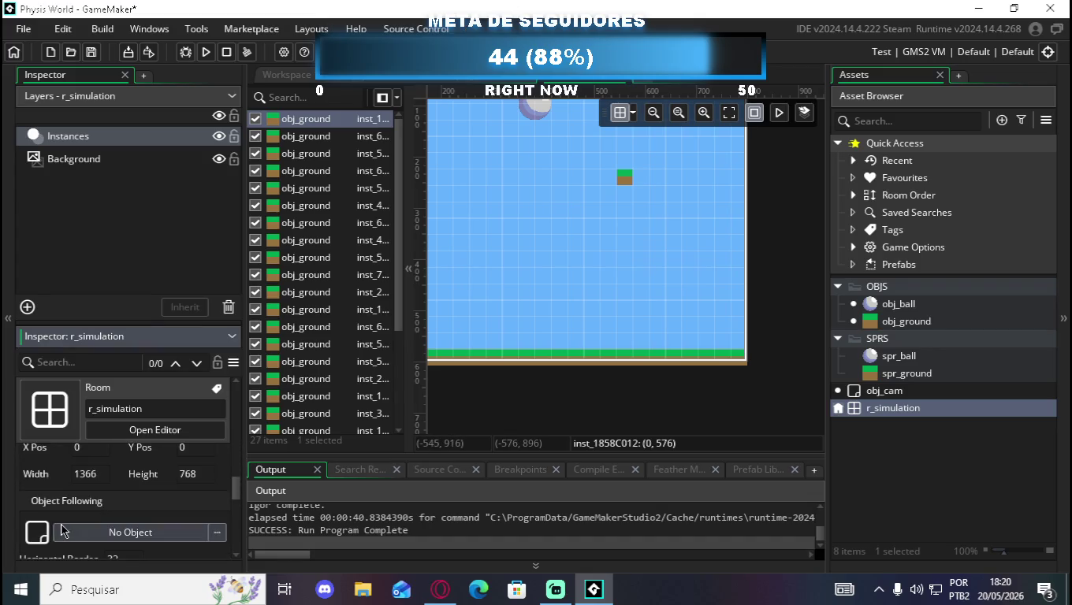
{"action": "scroll", "coordinate": [49, 490], "scroll_direction": "up", "scroll_amount": 1}
{"action": "scroll", "coordinate": [59, 504], "scroll_direction": "down", "scroll_amount": 3}
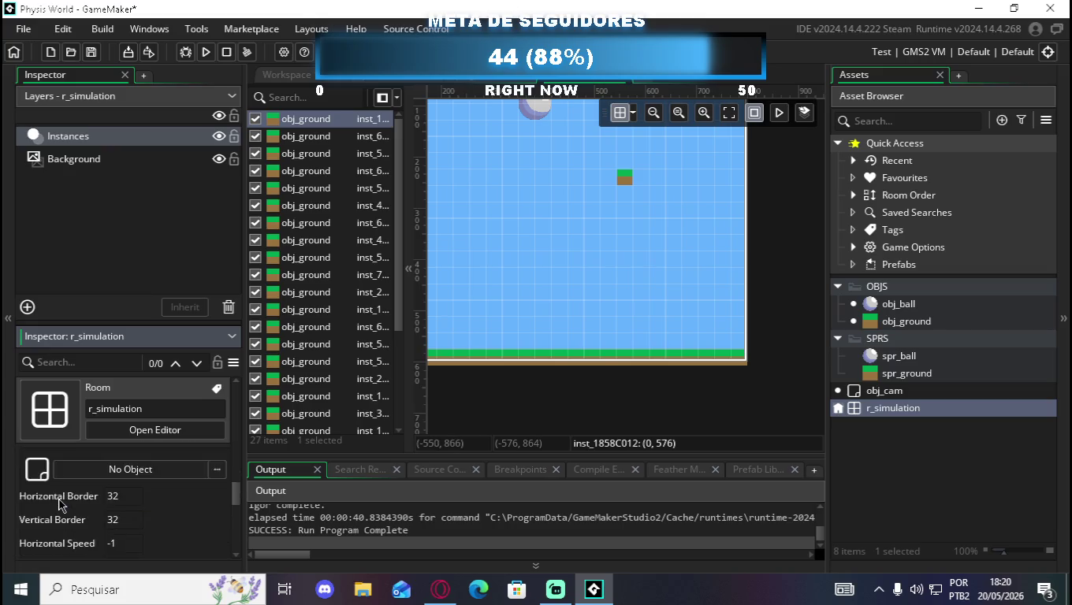
{"action": "scroll", "coordinate": [74, 499], "scroll_direction": "up", "scroll_amount": 1}
{"action": "left_click", "coordinate": [143, 470]}
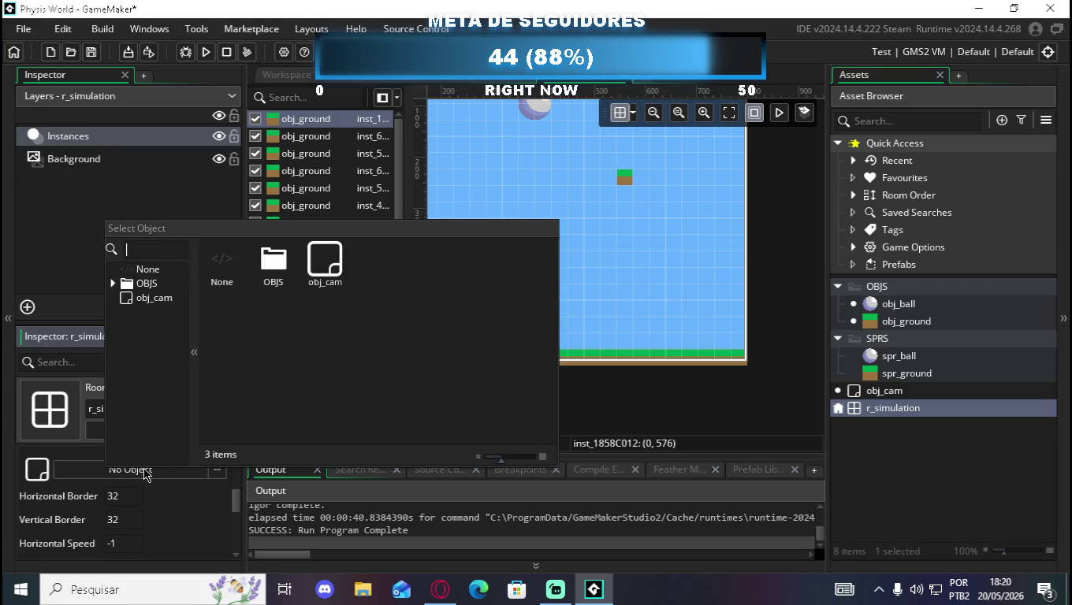
{"action": "left_click", "coordinate": [329, 260]}
{"action": "type", "text": "300"}
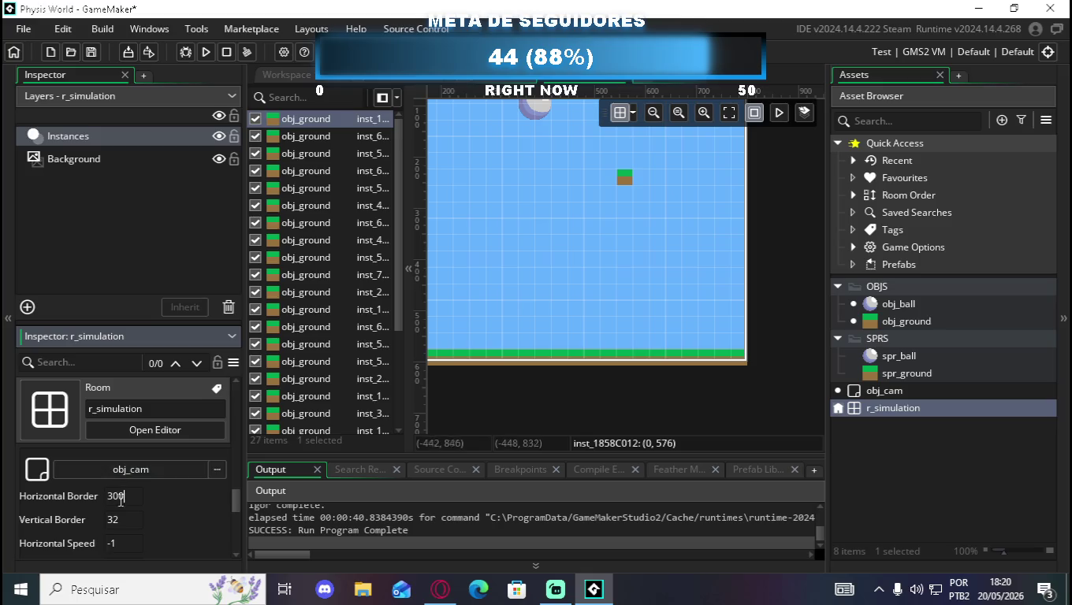
Set the horizontal and vertical borders to 300 and enter the camera speed.
{"action": "key", "text": "Tab"}
{"action": "type", "text": "300"}
{"action": "scroll", "coordinate": [110, 508], "scroll_direction": "down", "scroll_amount": 1}
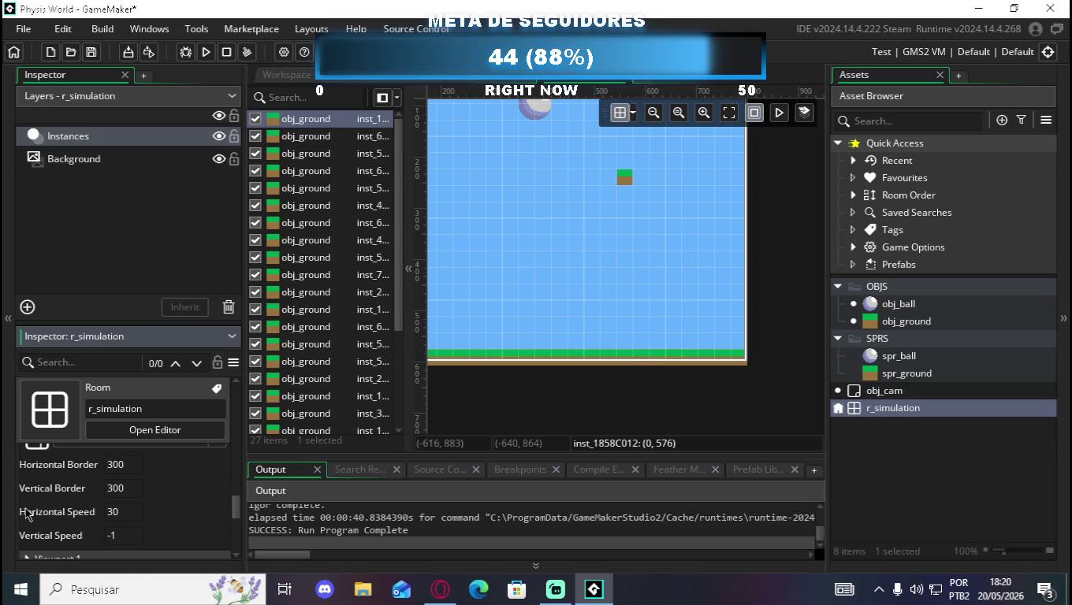
{"action": "left_click", "coordinate": [117, 535]}
{"action": "type", "text": "32"}
{"action": "left_click", "coordinate": [8, 318]}
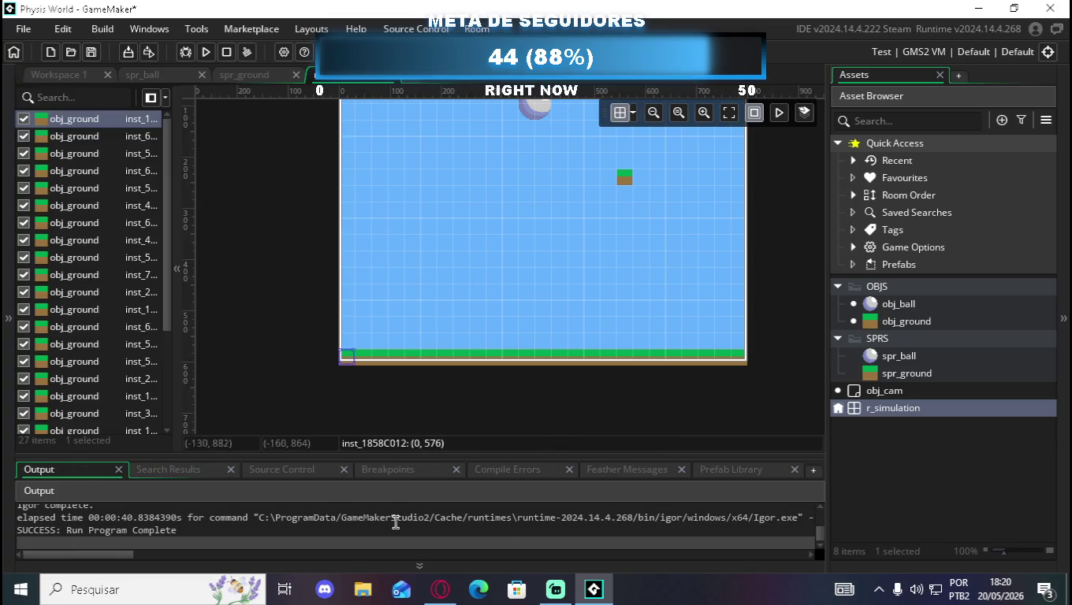
Add a Step event to obj_cam and enlarge its code editor.
{"action": "double_click", "coordinate": [906, 392]}
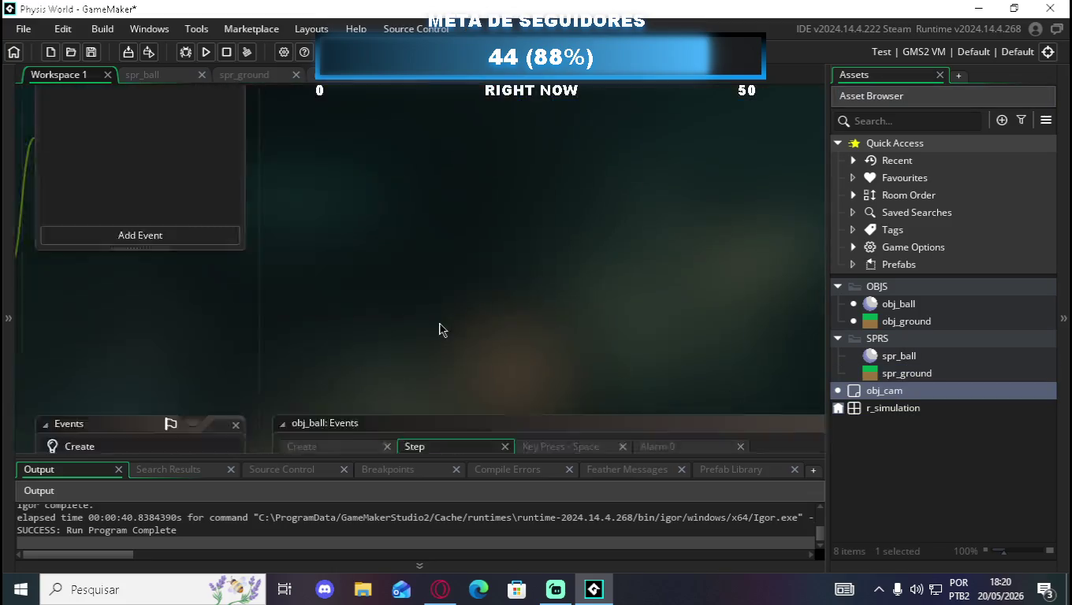
{"action": "left_click", "coordinate": [372, 302]}
{"action": "mouse_move", "coordinate": [418, 371]}
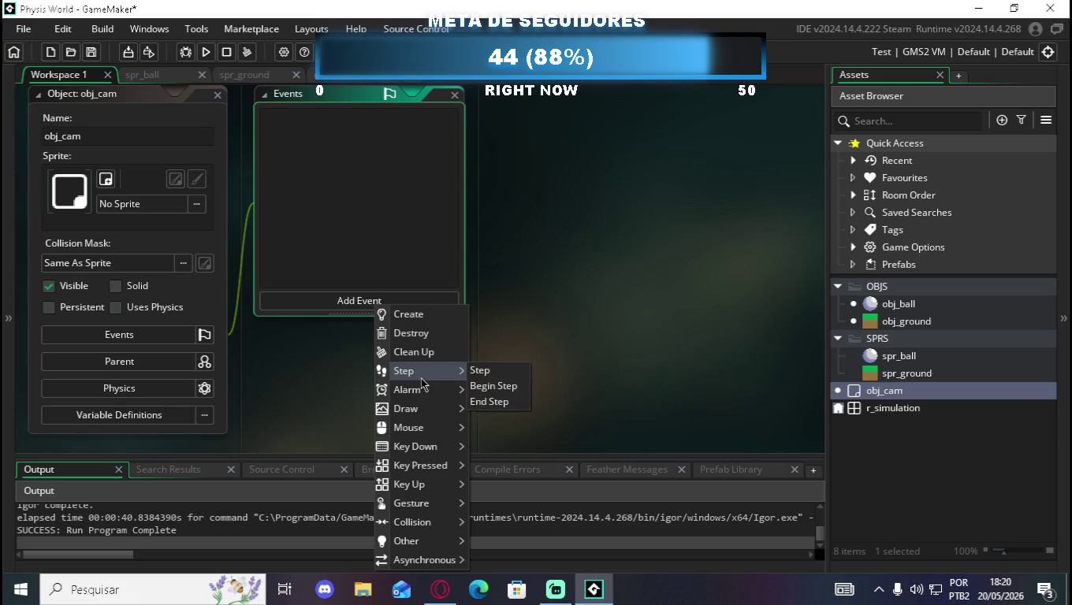
{"action": "left_click", "coordinate": [485, 370]}
{"action": "double_click", "coordinate": [620, 101]}
Write x = mouse_x and y = mouse_y in the obj_cam Step event.
{"action": "key", "text": "ctrl+a"}
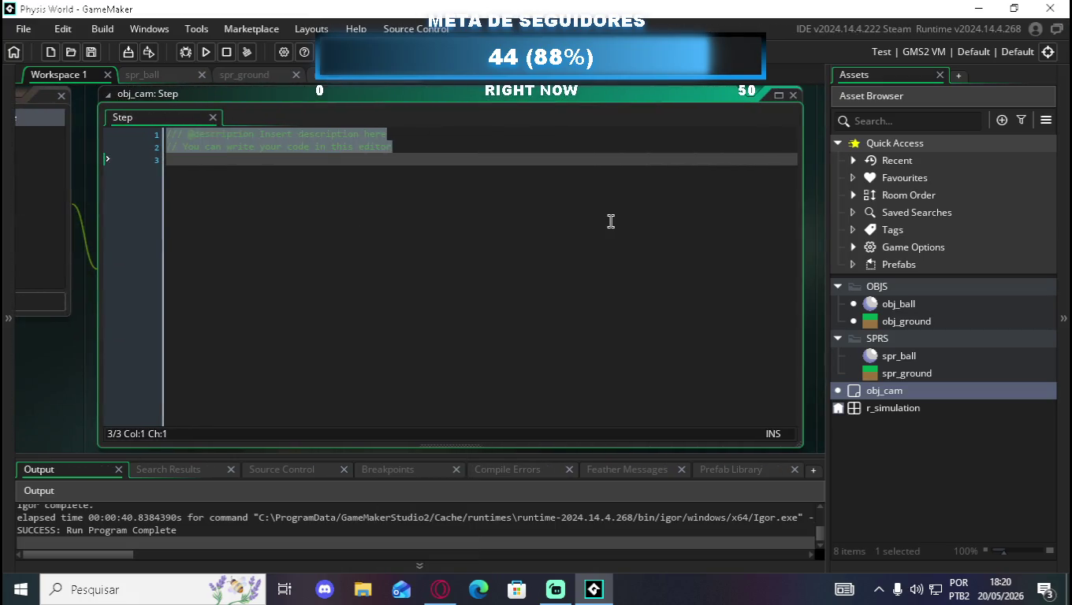
{"action": "type", "text": "move_"}
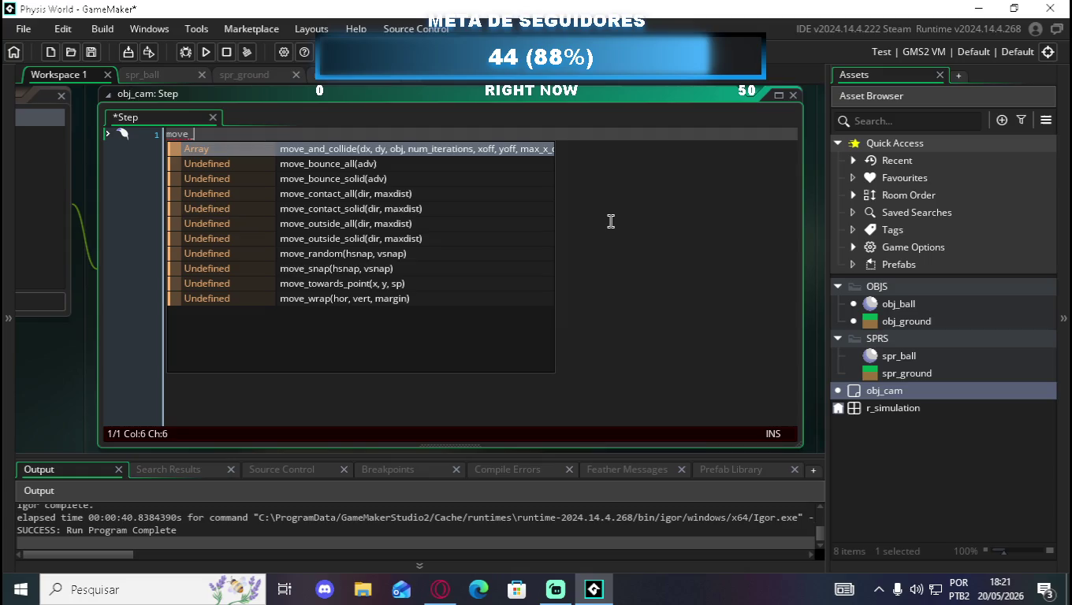
{"action": "key", "text": "BackSpace"}
{"action": "key", "text": "BackSpace"}
{"action": "key", "text": "BackSpace"}
{"action": "type", "text": "x = "}
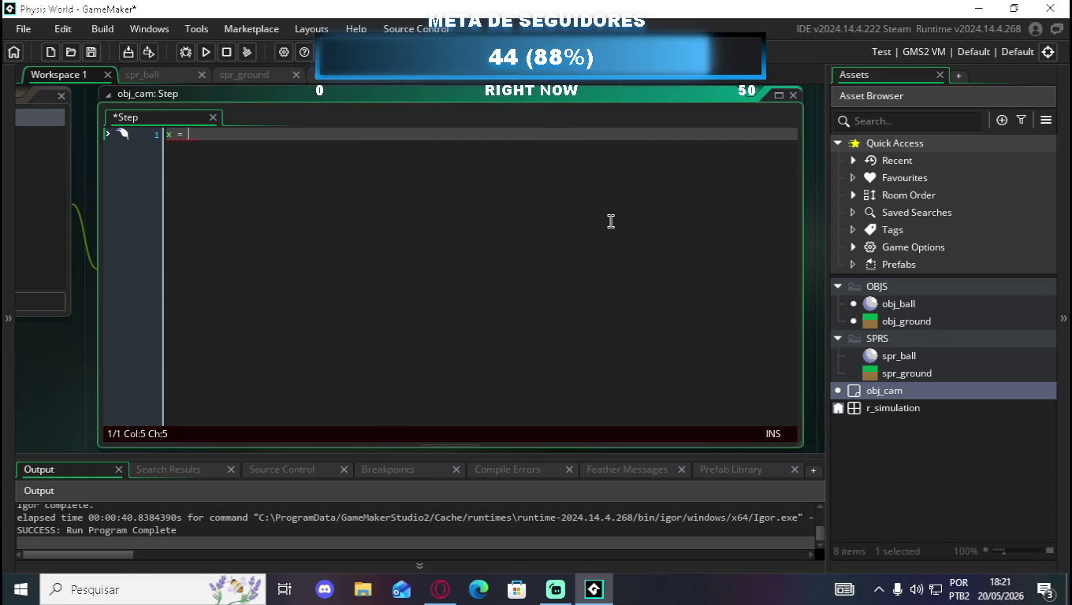
{"action": "type", "text": "mouse_)"}
{"action": "key", "text": "BackSpace"}
{"action": "type", "text": "x"}
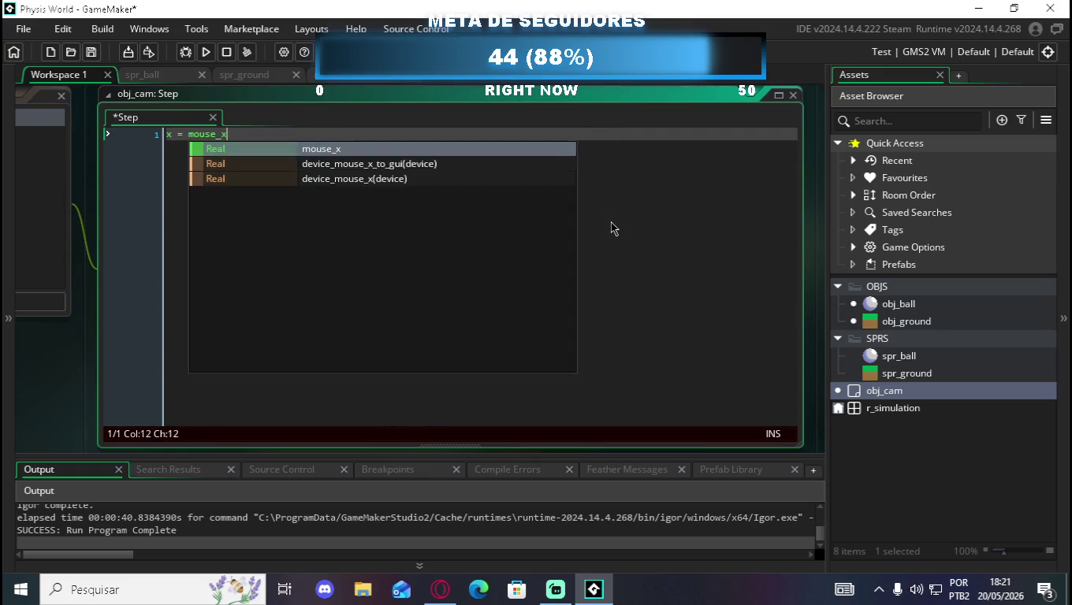
{"action": "key", "text": "Return"}
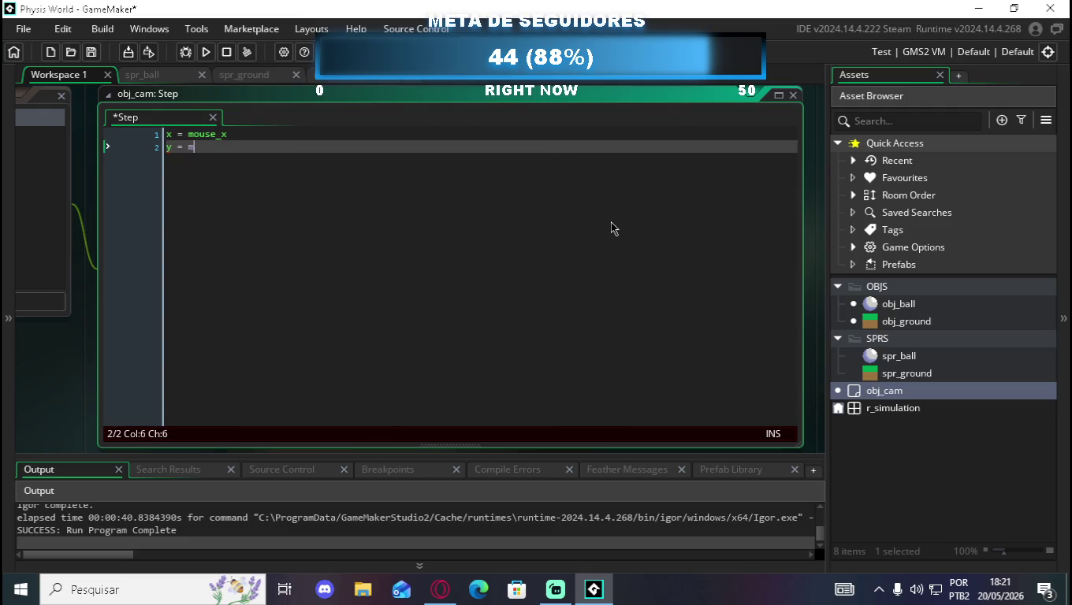
{"action": "type", "text": "ouse"}
{"action": "type", "text": "y"}
{"action": "key", "text": "Escape"}
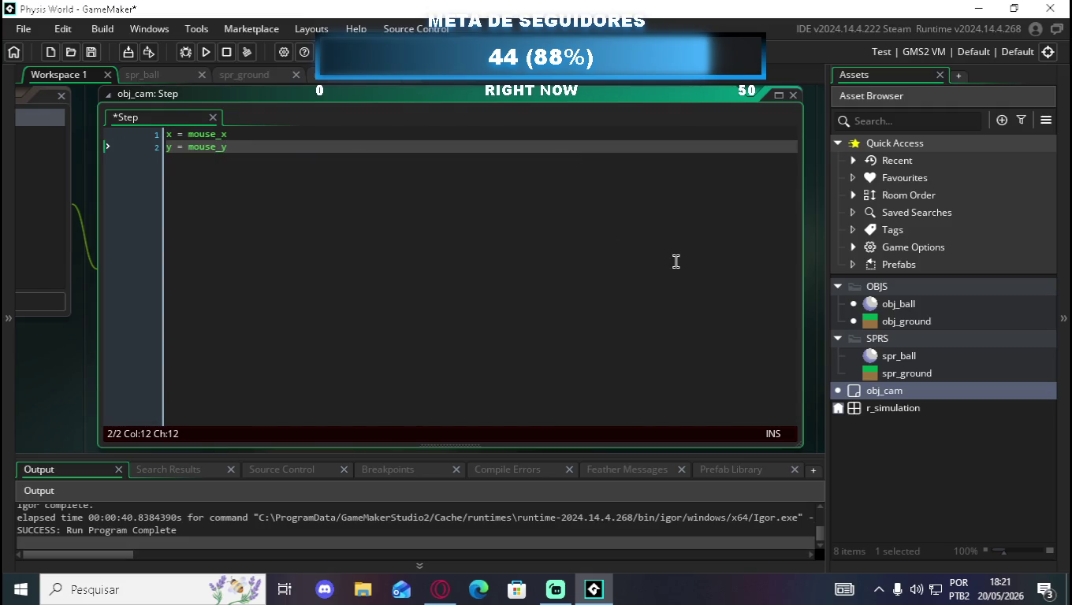
Return to GameMaker and run the project to test the camera.
{"action": "left_click", "coordinate": [557, 597]}
{"action": "left_click", "coordinate": [556, 597]}
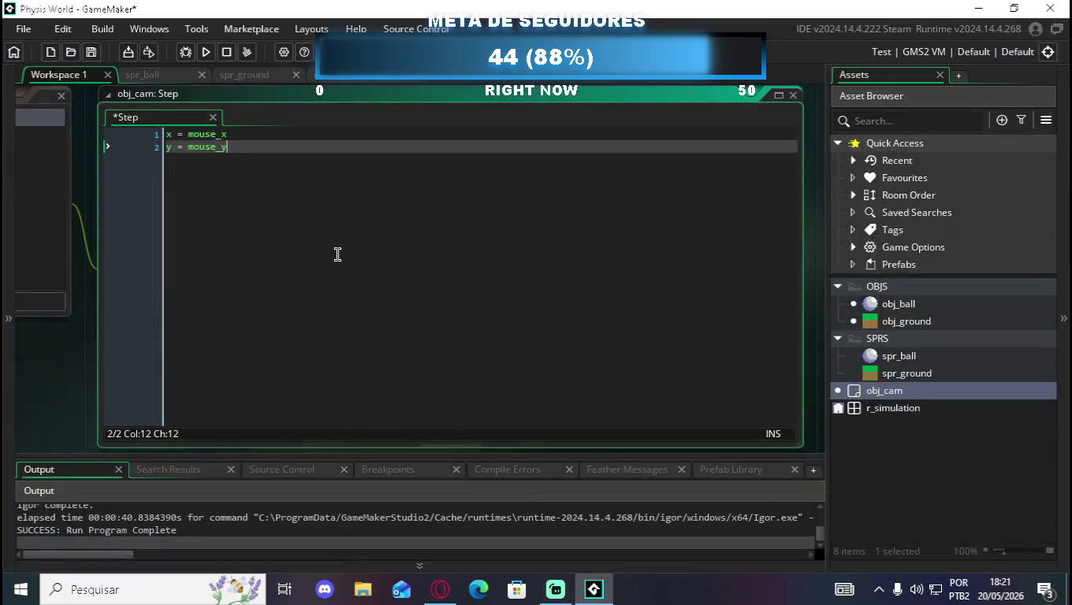
{"action": "left_click", "coordinate": [206, 52]}
Test the running Physis World game by dragging and dropping the ball around the room.
{"action": "left_click", "coordinate": [556, 590]}
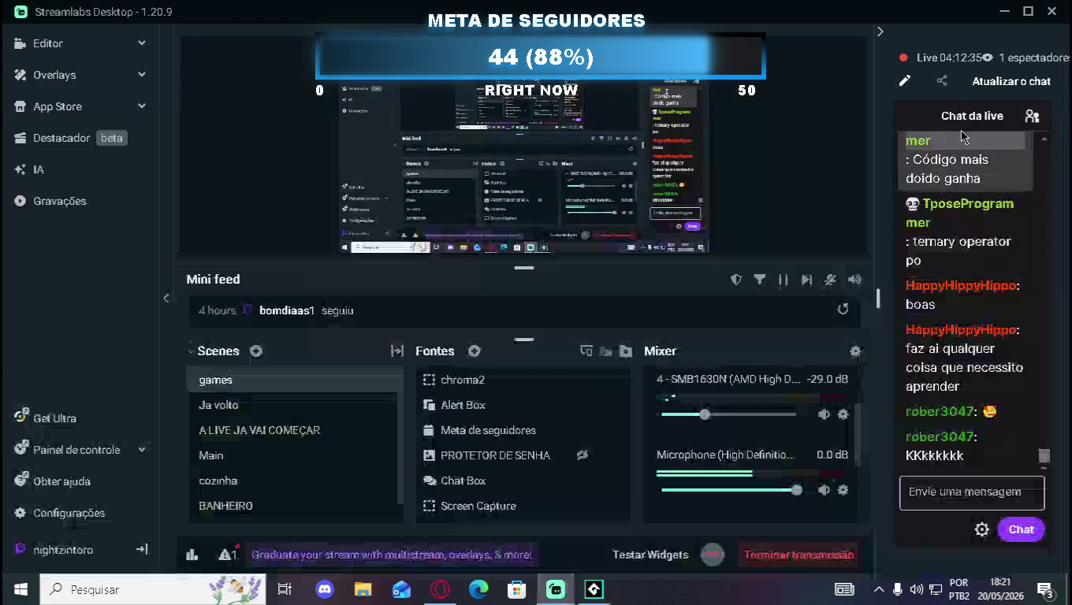
{"action": "left_click", "coordinate": [1034, 117]}
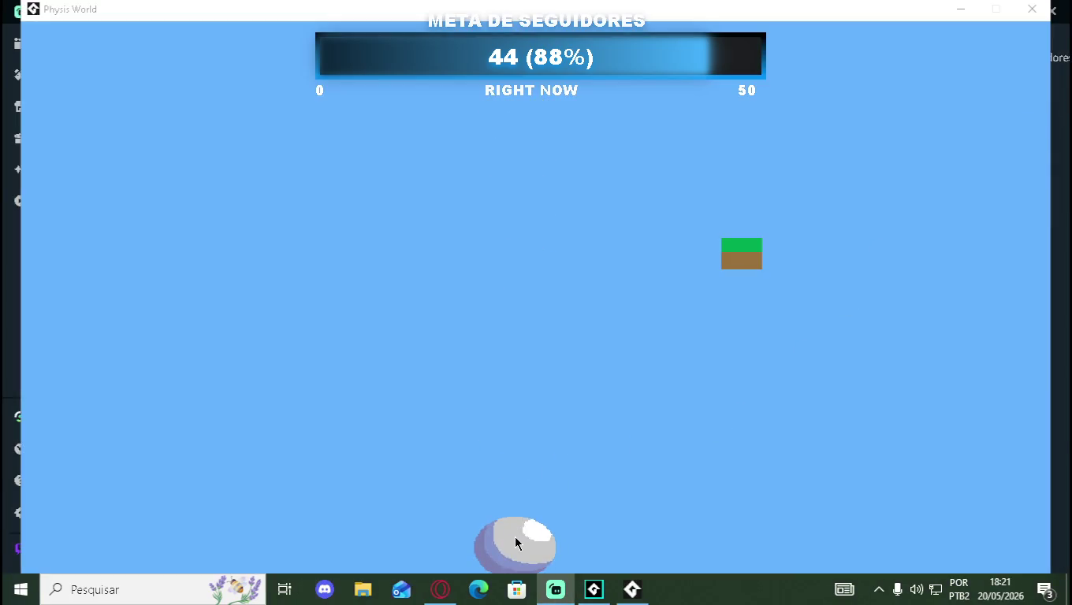
{"action": "mouse_move", "coordinate": [514, 541]}
{"action": "left_mouse_down"}
{"action": "mouse_move", "coordinate": [612, 247]}
{"action": "mouse_move", "coordinate": [396, 311]}
{"action": "mouse_move", "coordinate": [665, 377]}
{"action": "left_mouse_up"}
{"action": "mouse_move", "coordinate": [897, 522]}
{"action": "left_mouse_down"}
{"action": "mouse_move", "coordinate": [698, 474]}
{"action": "mouse_move", "coordinate": [440, 266]}
{"action": "left_mouse_up"}
{"action": "left_click_drag", "start_coordinate": [449, 527], "coordinate": [246, 242]}
{"action": "left_click_drag", "start_coordinate": [240, 526], "coordinate": [583, 193]}
{"action": "mouse_move", "coordinate": [585, 529]}
{"action": "left_mouse_down"}
{"action": "mouse_move", "coordinate": [615, 245]}
{"action": "mouse_move", "coordinate": [546, 517]}
{"action": "mouse_move", "coordinate": [347, 434]}
{"action": "left_mouse_up"}
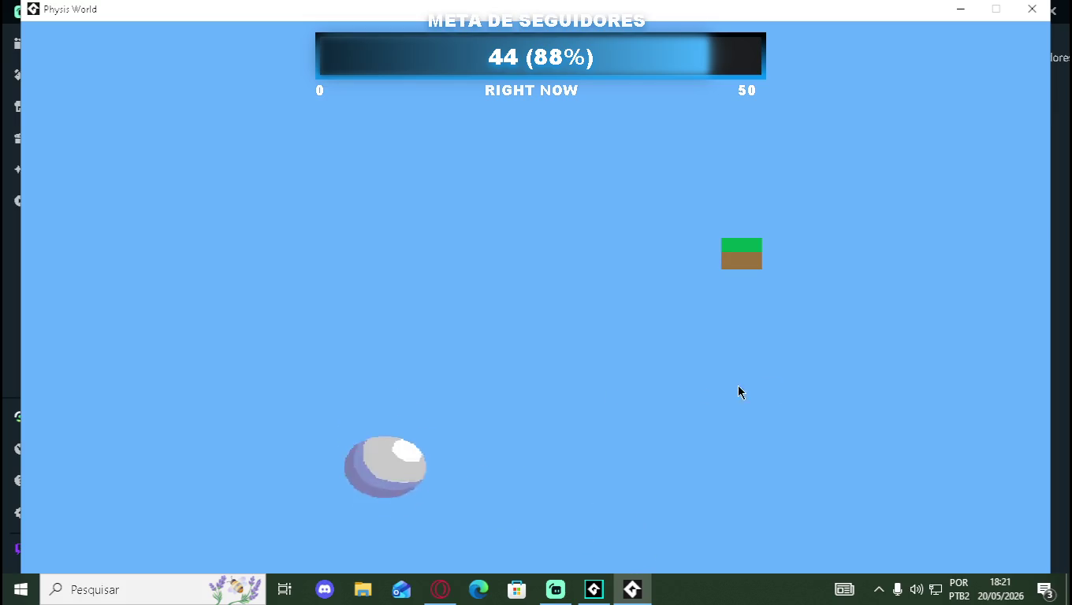
Close the test game and bring the GameMaker editor back to the front.
{"action": "left_click", "coordinate": [1030, 9]}
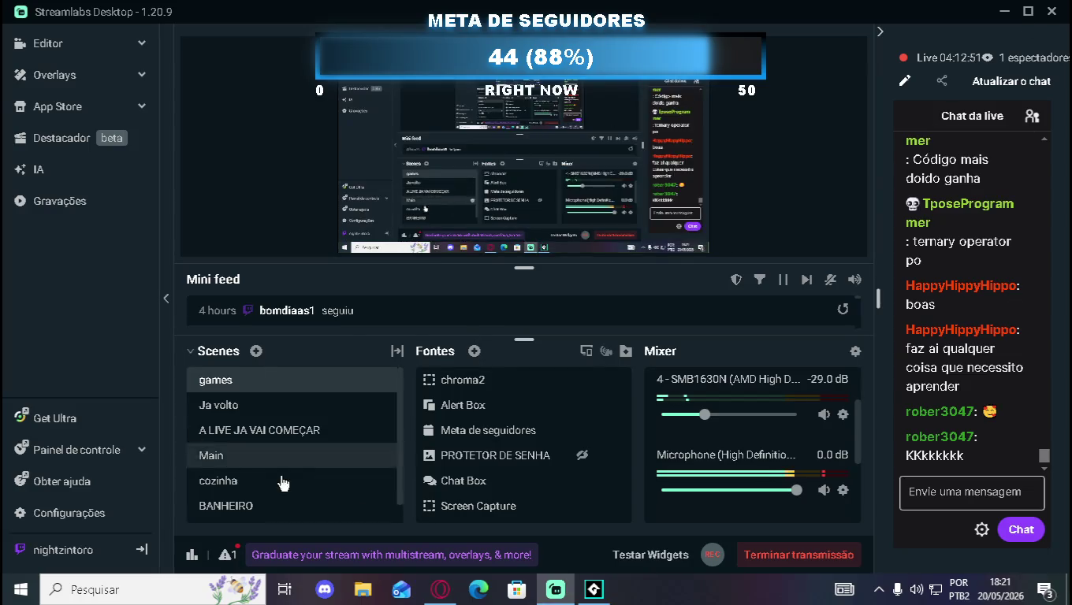
{"action": "left_click", "coordinate": [449, 592]}
{"action": "left_click", "coordinate": [449, 592]}
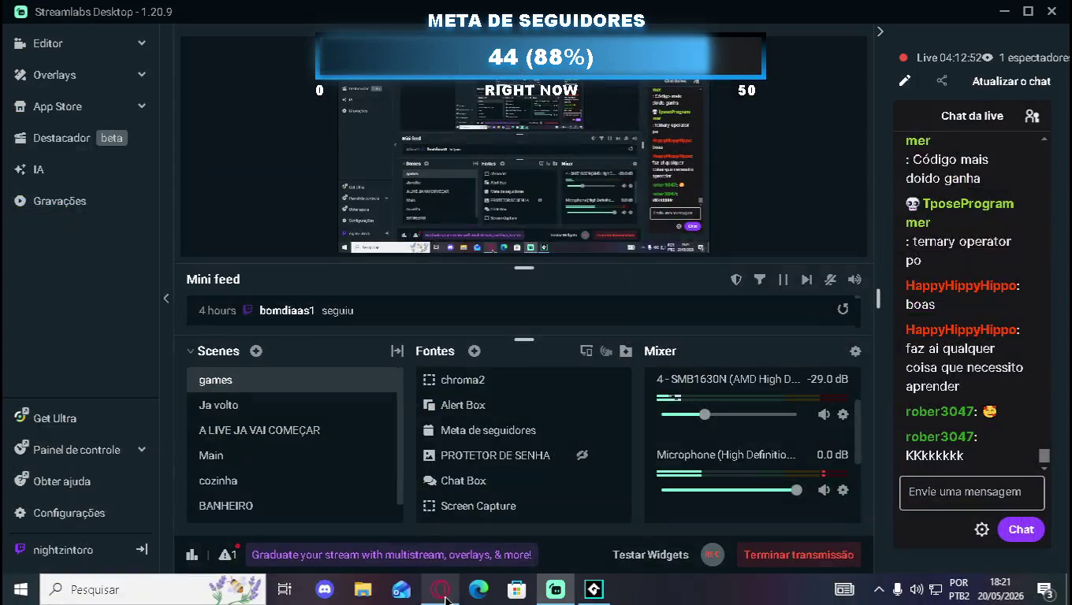
{"action": "left_click", "coordinate": [449, 591]}
{"action": "left_click", "coordinate": [594, 590]}
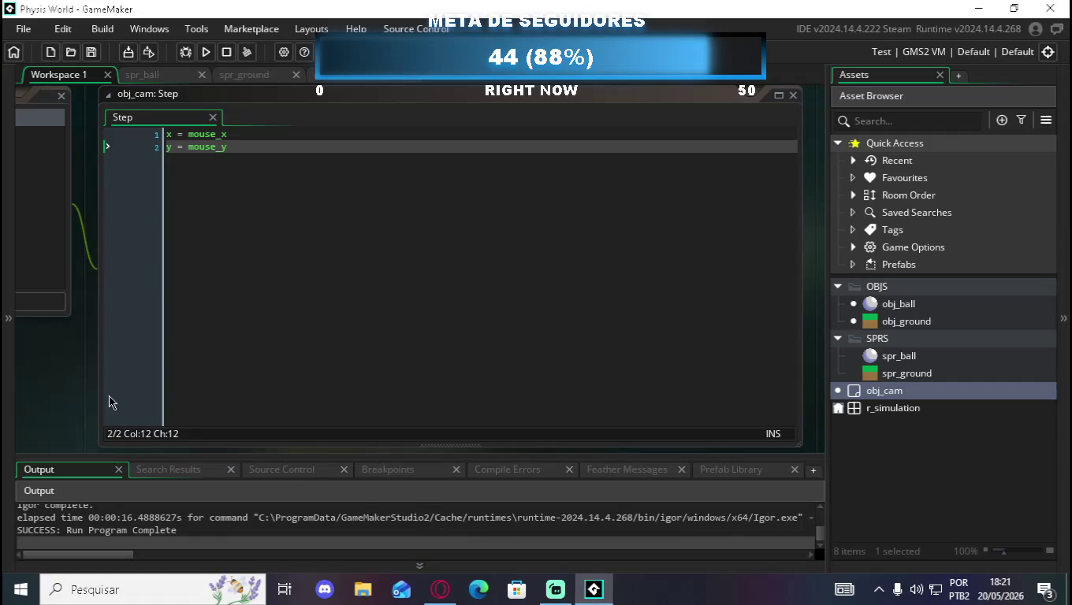
Open room r_simulation and set Viewport 0's camera height to 610.
{"action": "double_click", "coordinate": [870, 409]}
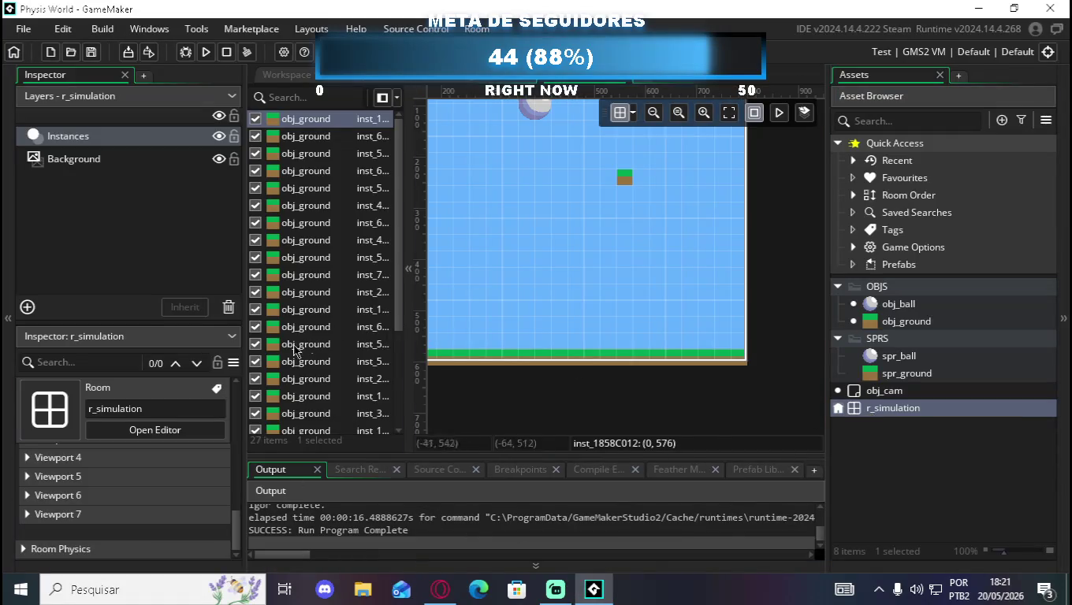
{"action": "scroll", "coordinate": [75, 493], "scroll_direction": "up", "scroll_amount": 10}
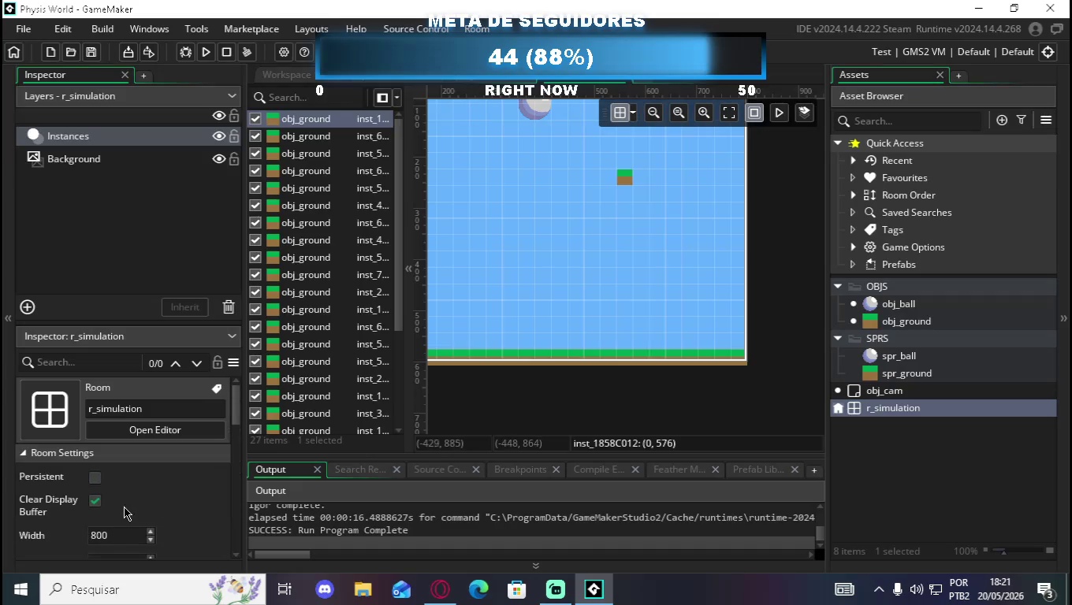
{"action": "scroll", "coordinate": [166, 495], "scroll_direction": "down", "scroll_amount": 6}
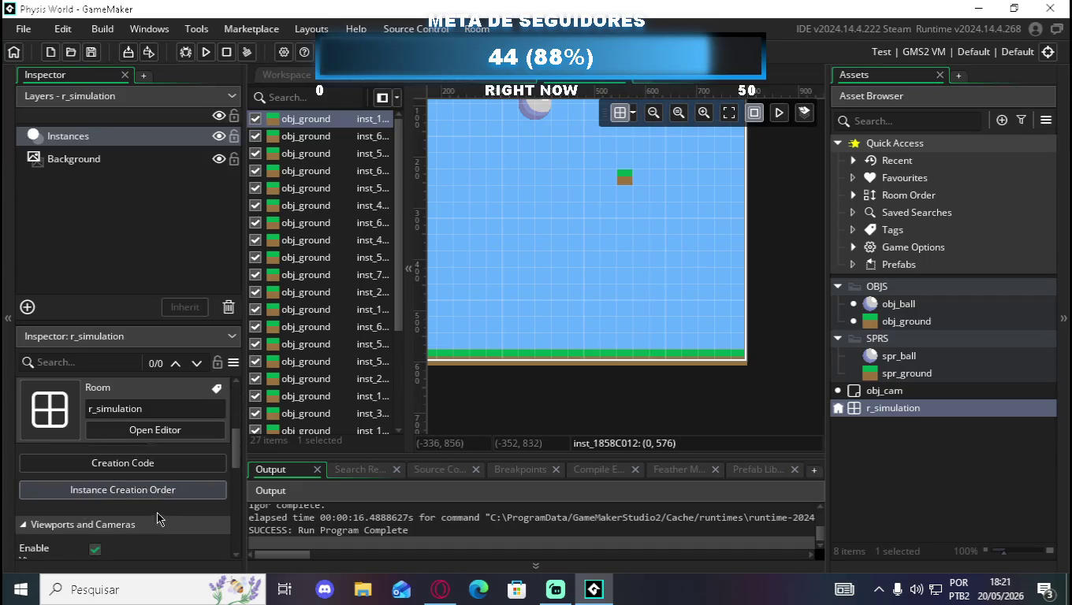
{"action": "scroll", "coordinate": [140, 530], "scroll_direction": "down", "scroll_amount": 2}
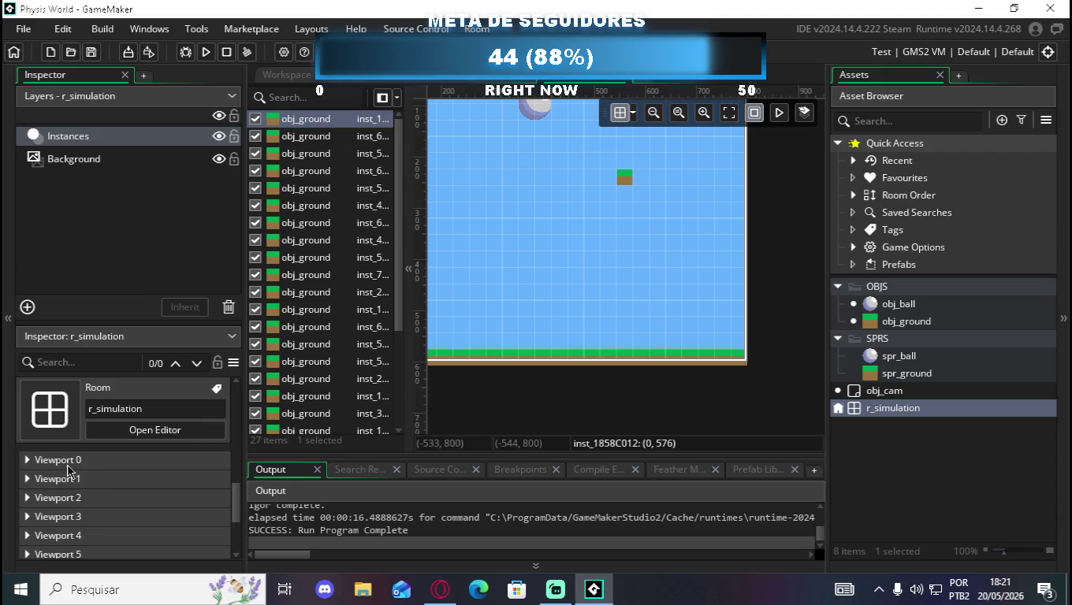
{"action": "left_click", "coordinate": [67, 459]}
{"action": "scroll", "coordinate": [135, 543], "scroll_direction": "down", "scroll_amount": 2}
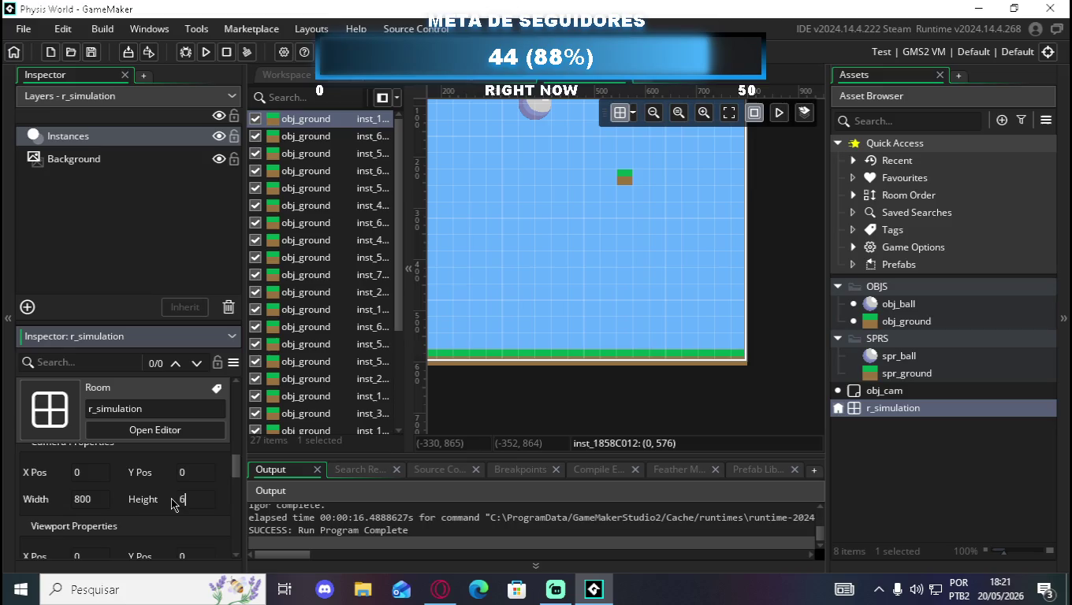
{"action": "key", "text": "Return"}
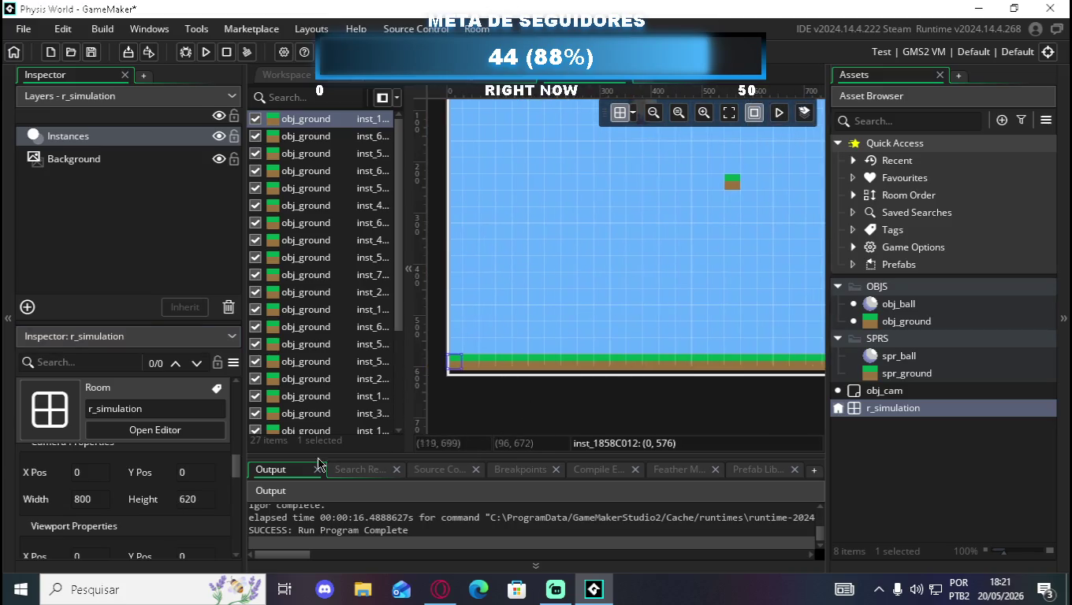
{"action": "key", "text": "Return"}
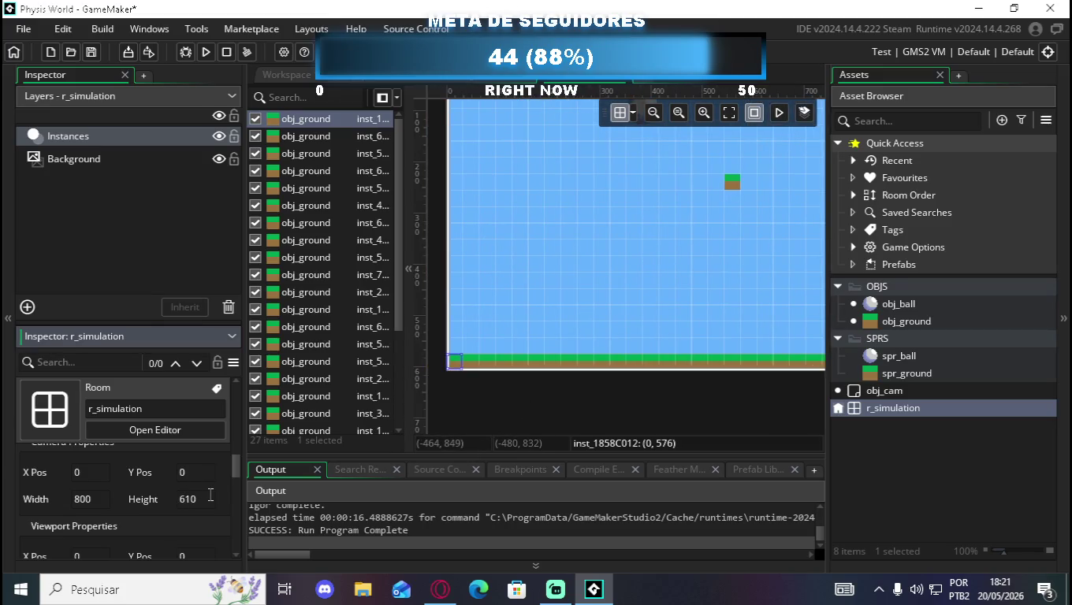
Set the room width to 1600 and launch the game to test it.
{"action": "scroll", "coordinate": [72, 497], "scroll_direction": "up", "scroll_amount": 2}
{"action": "scroll", "coordinate": [71, 497], "scroll_direction": "down", "scroll_amount": 1}
{"action": "scroll", "coordinate": [71, 496], "scroll_direction": "up", "scroll_amount": 8}
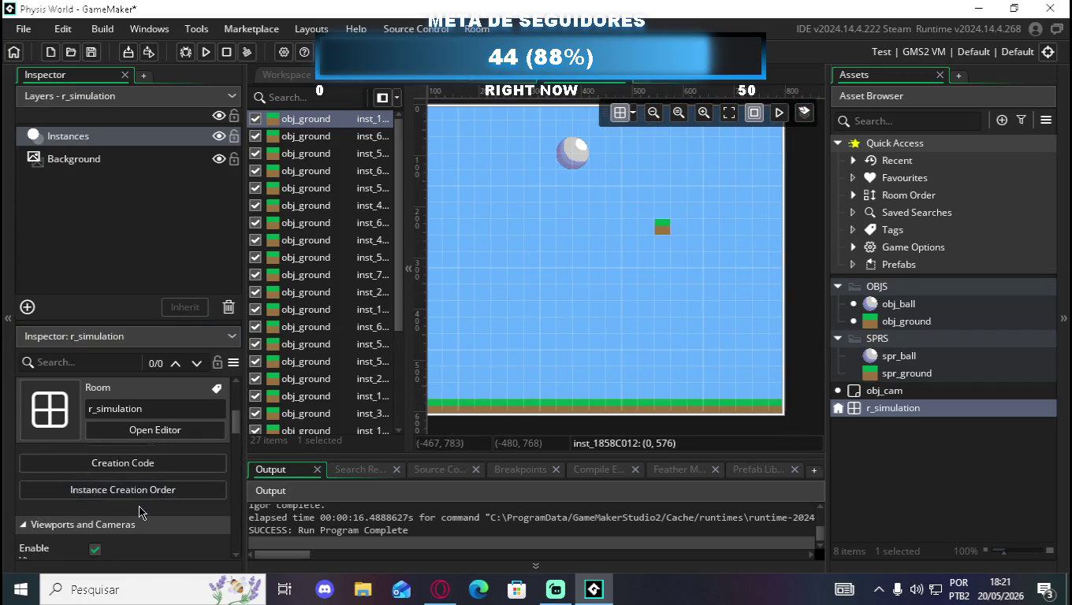
{"action": "left_click", "coordinate": [141, 510]}
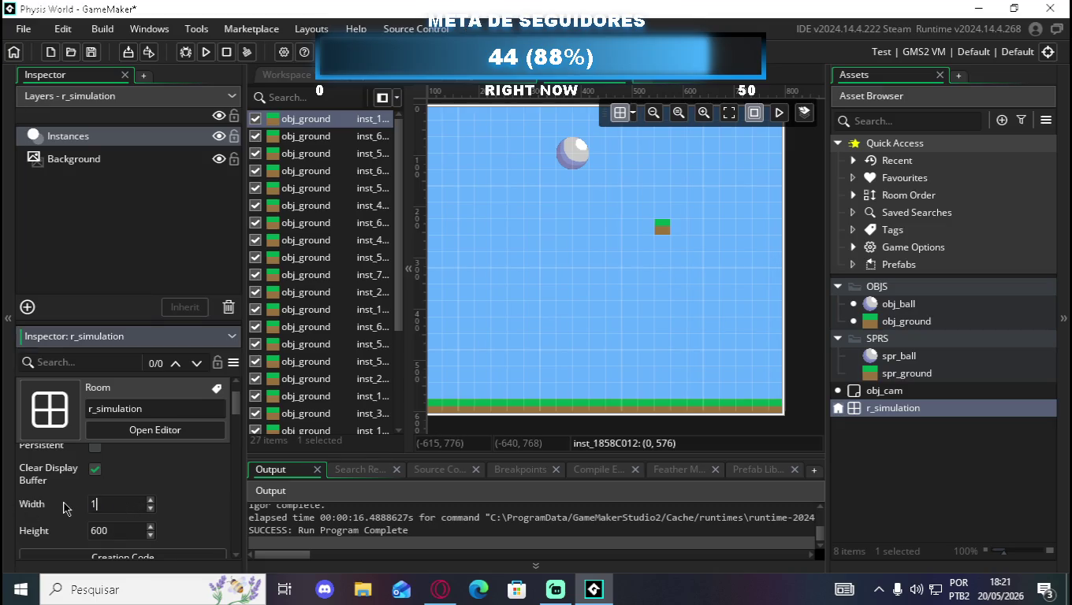
{"action": "key", "text": "Return"}
{"action": "scroll", "coordinate": [567, 336], "scroll_direction": "down", "scroll_amount": 3}
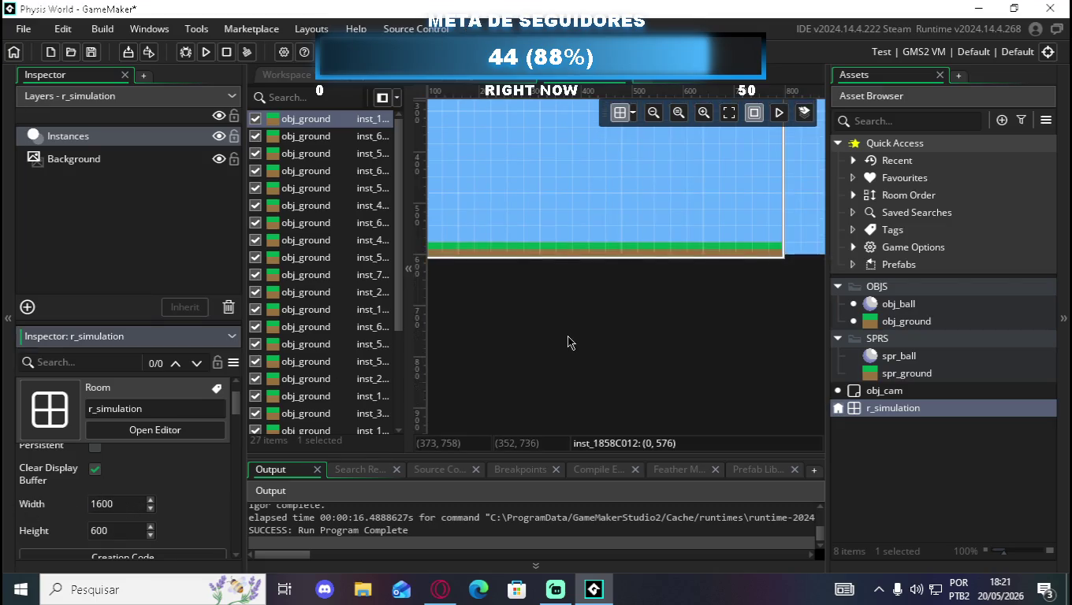
{"action": "scroll", "coordinate": [568, 337], "scroll_direction": "down", "scroll_amount": 2}
{"action": "scroll", "coordinate": [612, 303], "scroll_direction": "up", "scroll_amount": 3}
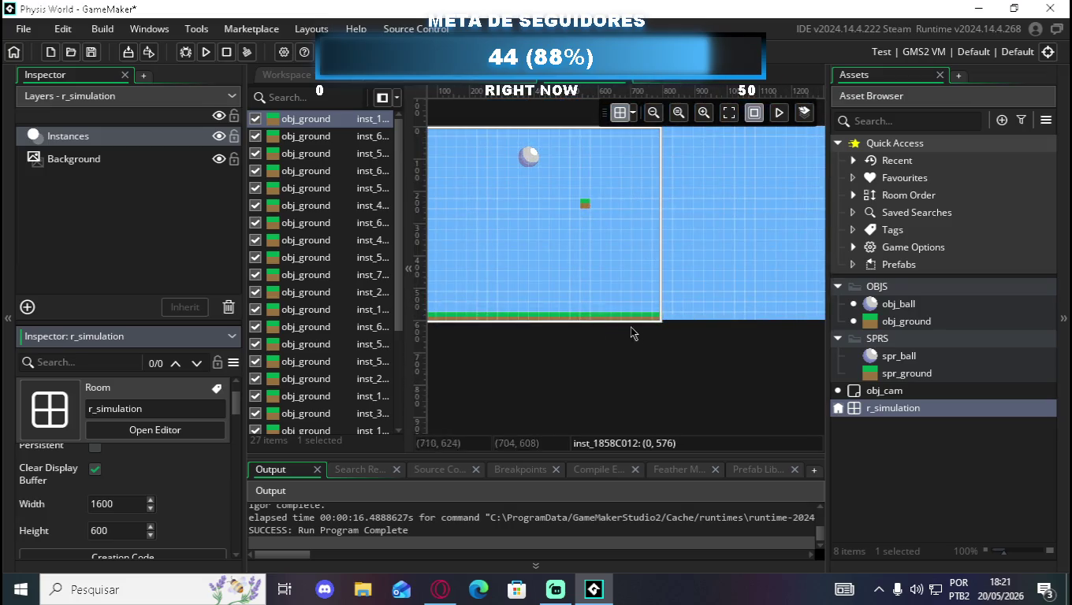
{"action": "left_click", "coordinate": [205, 52]}
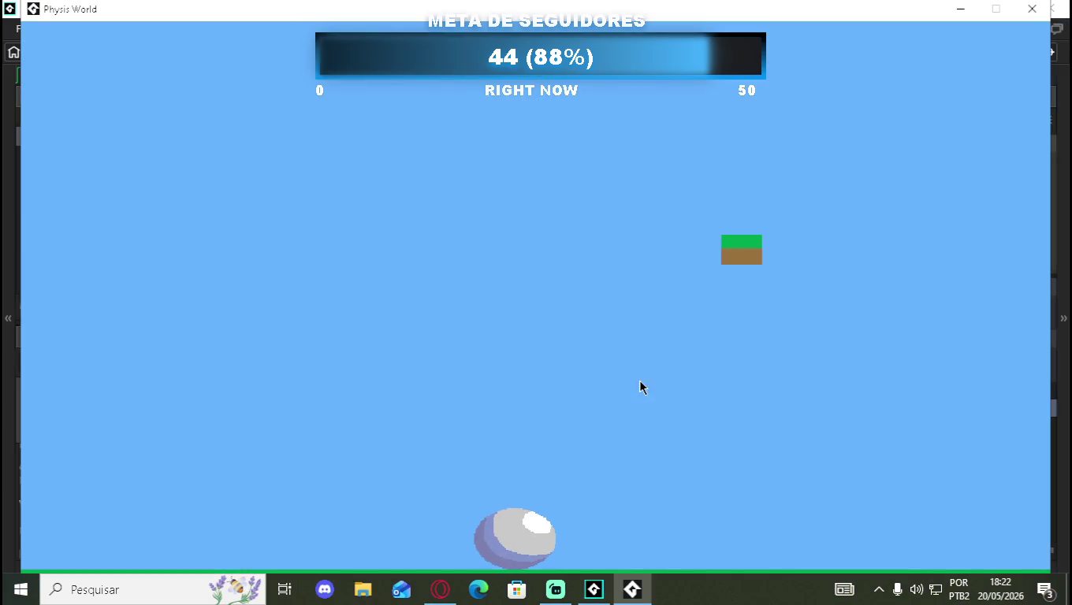
Close the test game and set the camera's horizontal and vertical follow borders to 500.
{"action": "left_click", "coordinate": [1031, 10]}
{"action": "scroll", "coordinate": [61, 498], "scroll_direction": "down", "scroll_amount": 5}
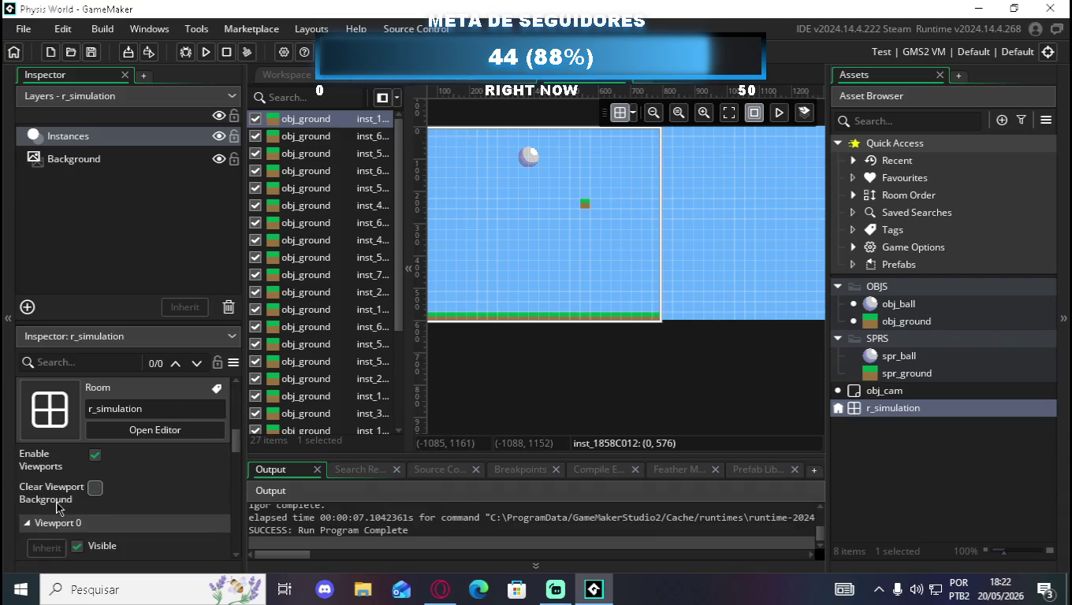
{"action": "scroll", "coordinate": [57, 505], "scroll_direction": "down", "scroll_amount": 3}
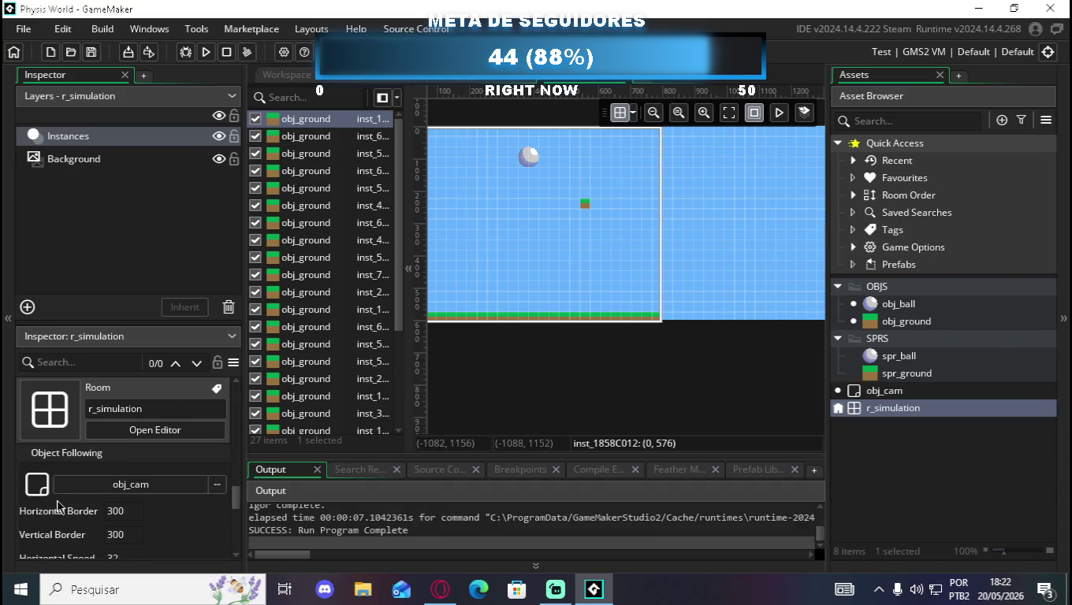
{"action": "left_click", "coordinate": [142, 476]}
{"action": "type", "text": "500"}
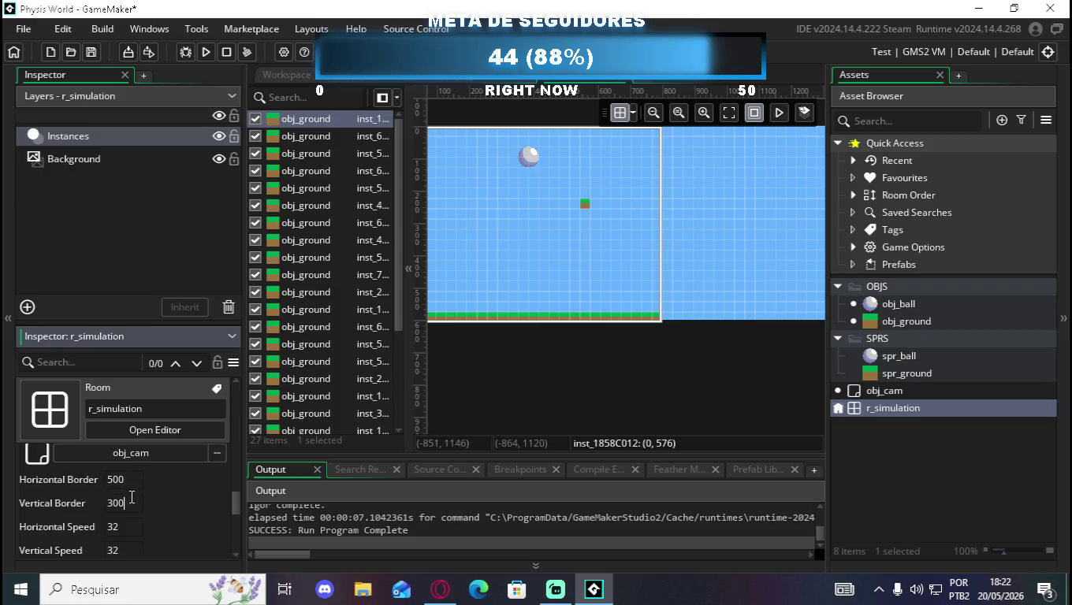
{"action": "type", "text": "500"}
{"action": "key", "text": "Return"}
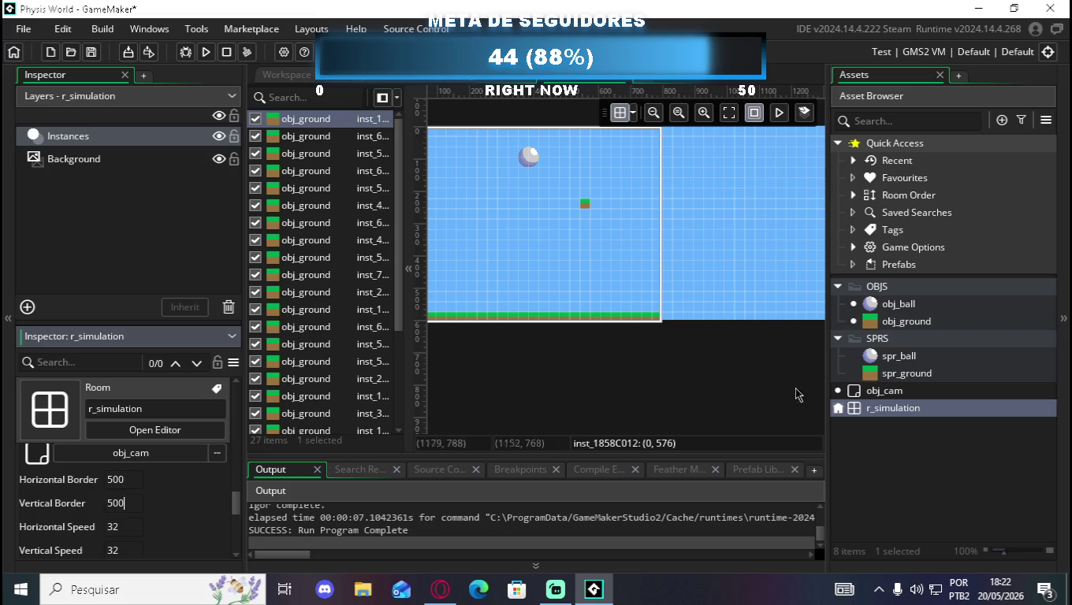
{"action": "left_click", "coordinate": [847, 391]}
Place an obj_cam instance on the room's left side, then run and close a test.
{"action": "left_click_drag", "start_coordinate": [586, 288], "coordinate": [520, 231]}
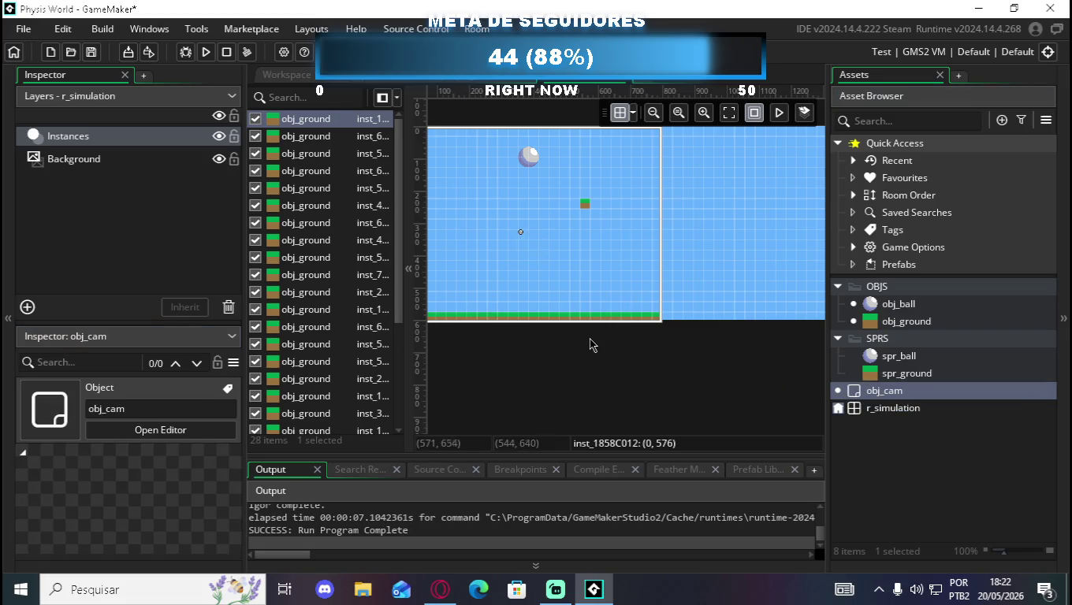
{"action": "left_click", "coordinate": [206, 51]}
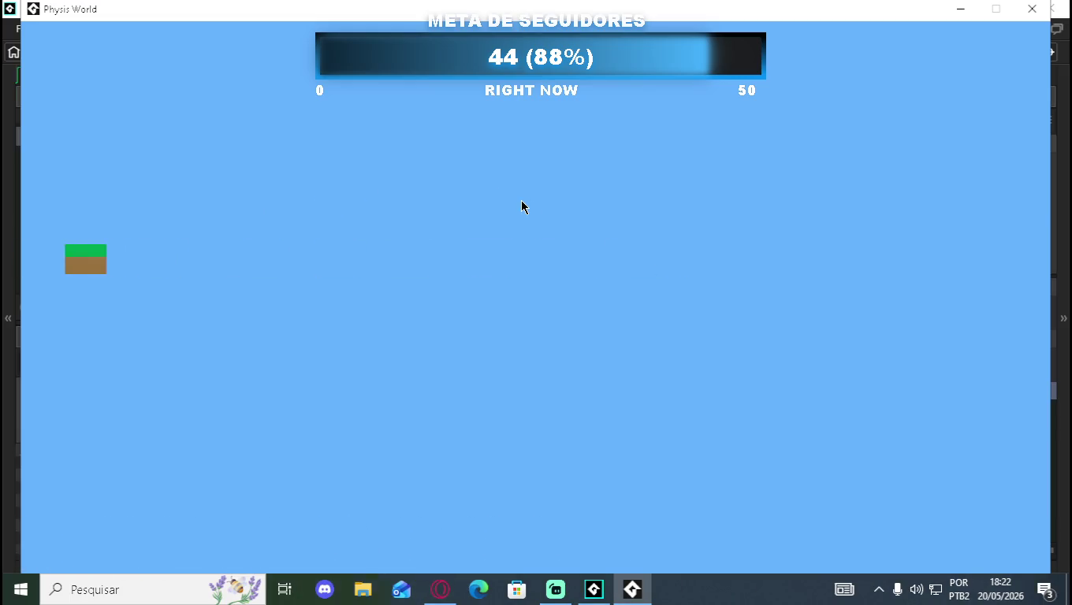
{"action": "left_click", "coordinate": [1032, 8]}
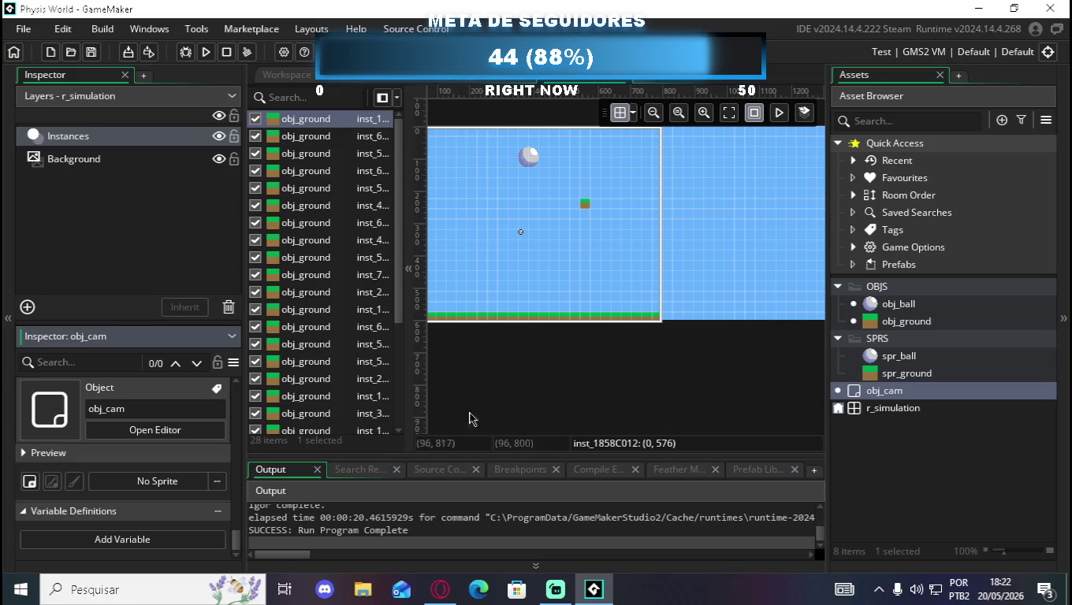
Resize Viewport 0's camera to 1366 by 768 and start a fresh build.
{"action": "scroll", "coordinate": [549, 370], "scroll_direction": "up", "scroll_amount": 1}
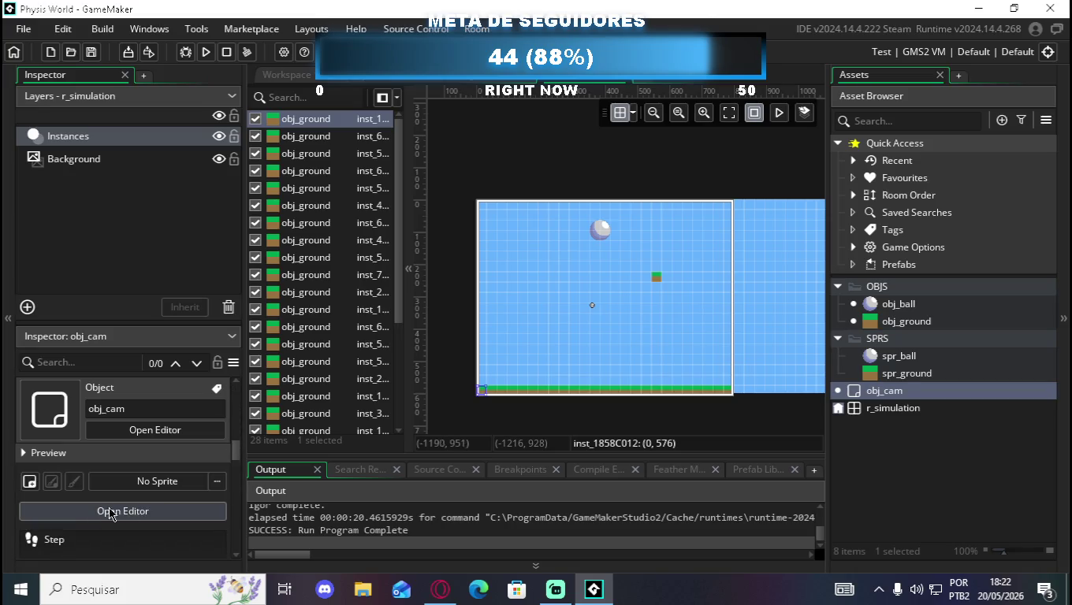
{"action": "left_click", "coordinate": [893, 409]}
{"action": "scroll", "coordinate": [118, 517], "scroll_direction": "down", "scroll_amount": 5}
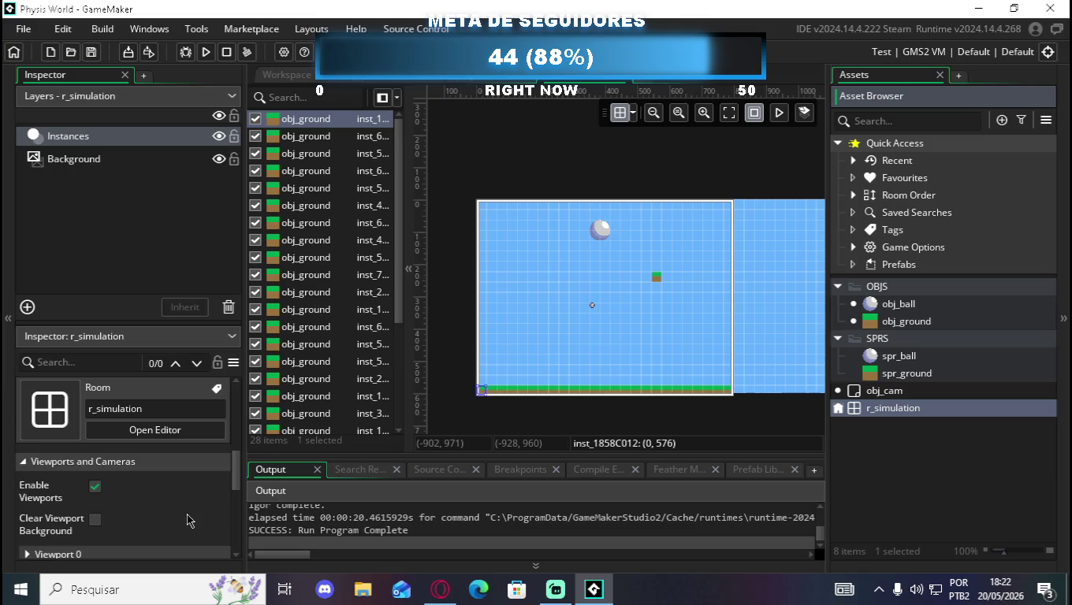
{"action": "scroll", "coordinate": [119, 520], "scroll_direction": "up", "scroll_amount": 3}
{"action": "left_click", "coordinate": [132, 488]}
{"action": "scroll", "coordinate": [132, 486], "scroll_direction": "down", "scroll_amount": 2}
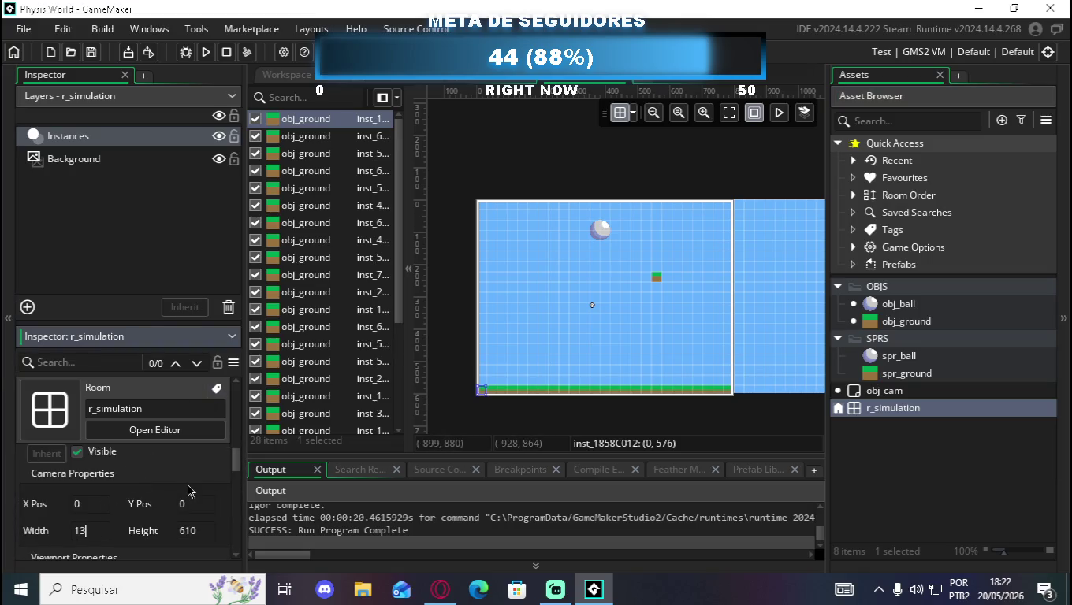
{"action": "left_click", "coordinate": [199, 522]}
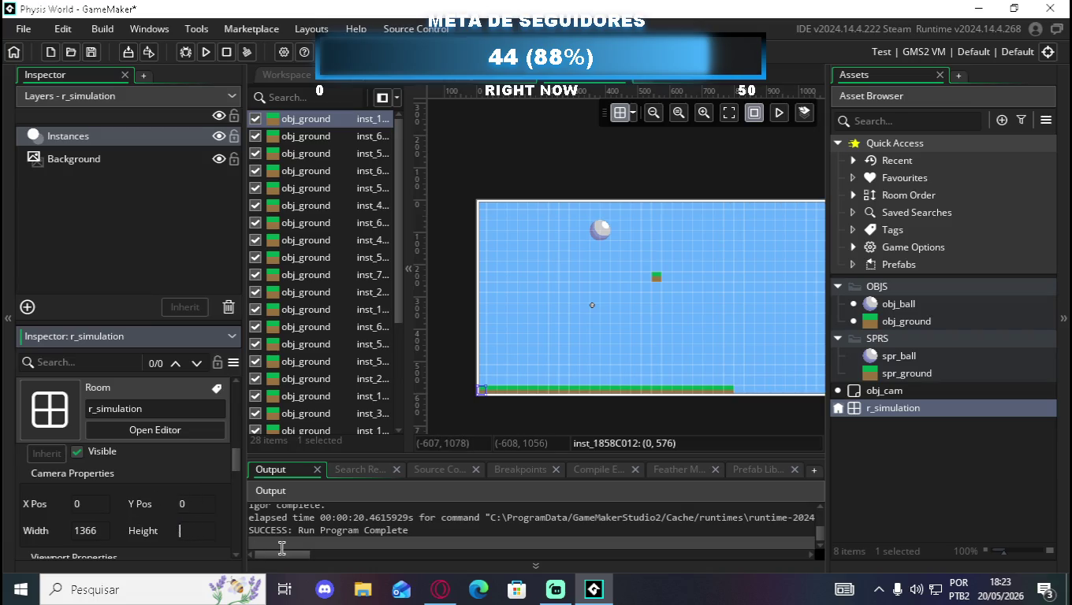
{"action": "type", "text": "768"}
{"action": "left_click", "coordinate": [205, 51]}
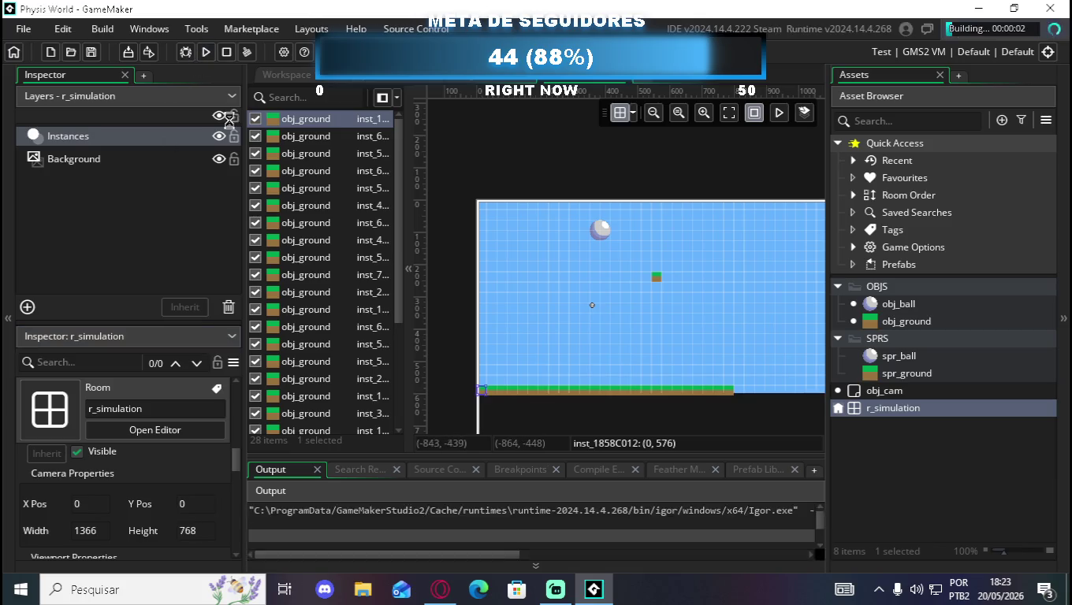
Toss the ball around the test game, drop it onto the grass block, then close it.
{"action": "left_click", "coordinate": [557, 590]}
{"action": "left_click", "coordinate": [566, 592]}
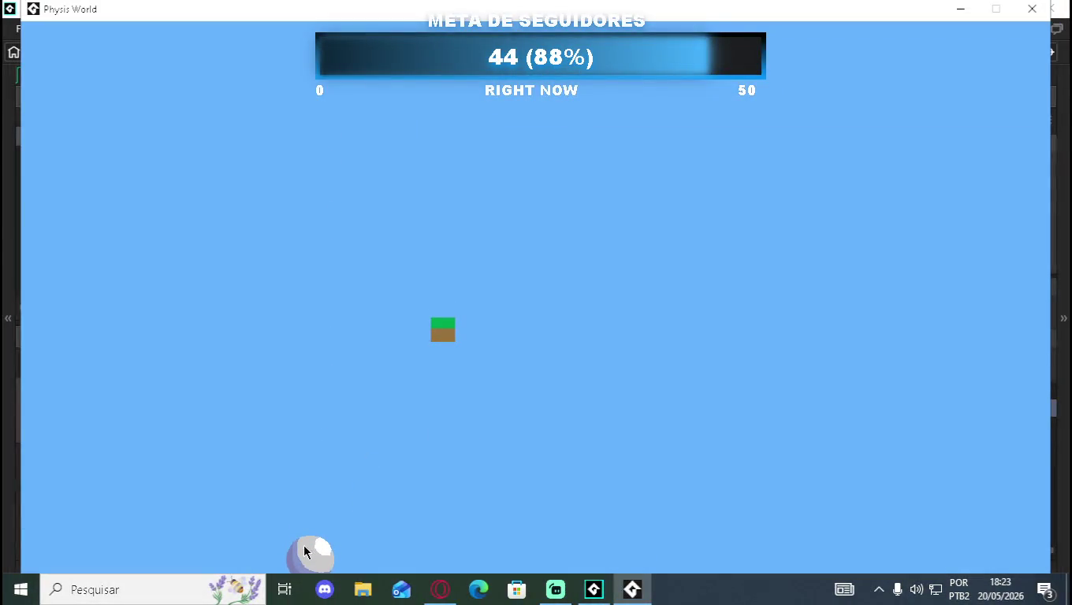
{"action": "mouse_move", "coordinate": [301, 540]}
{"action": "left_mouse_down"}
{"action": "mouse_move", "coordinate": [425, 472]}
{"action": "mouse_move", "coordinate": [550, 442]}
{"action": "left_mouse_up"}
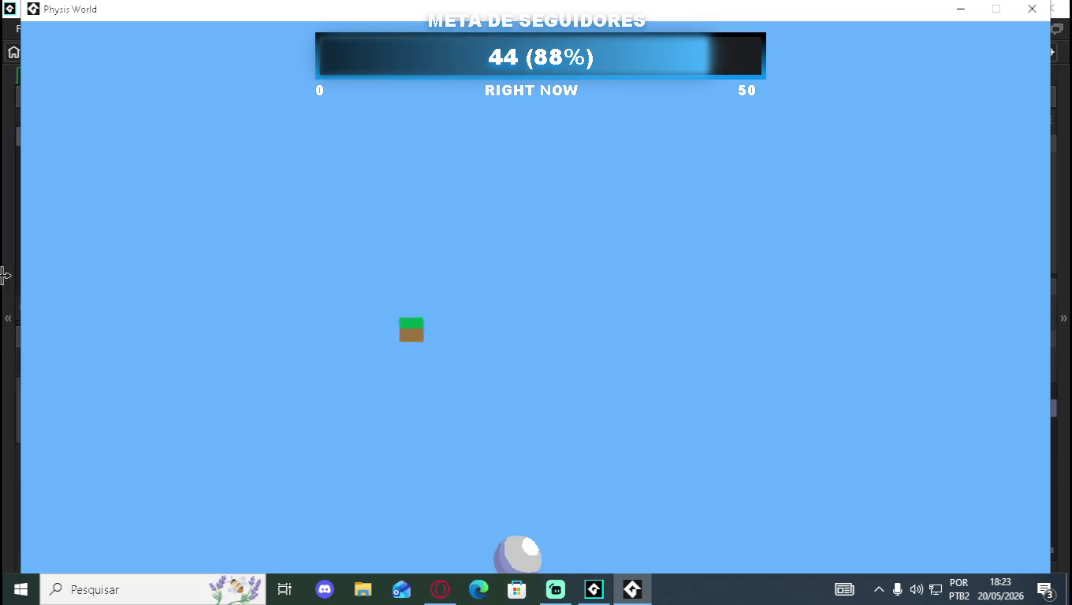
{"action": "left_click_drag", "start_coordinate": [522, 543], "coordinate": [391, 478]}
{"action": "left_click_drag", "start_coordinate": [336, 350], "coordinate": [337, 353]}
{"action": "mouse_move", "coordinate": [339, 565]}
{"action": "left_mouse_down"}
{"action": "mouse_move", "coordinate": [356, 182]}
{"action": "mouse_move", "coordinate": [426, 181]}
{"action": "mouse_move", "coordinate": [431, 287]}
{"action": "left_mouse_up"}
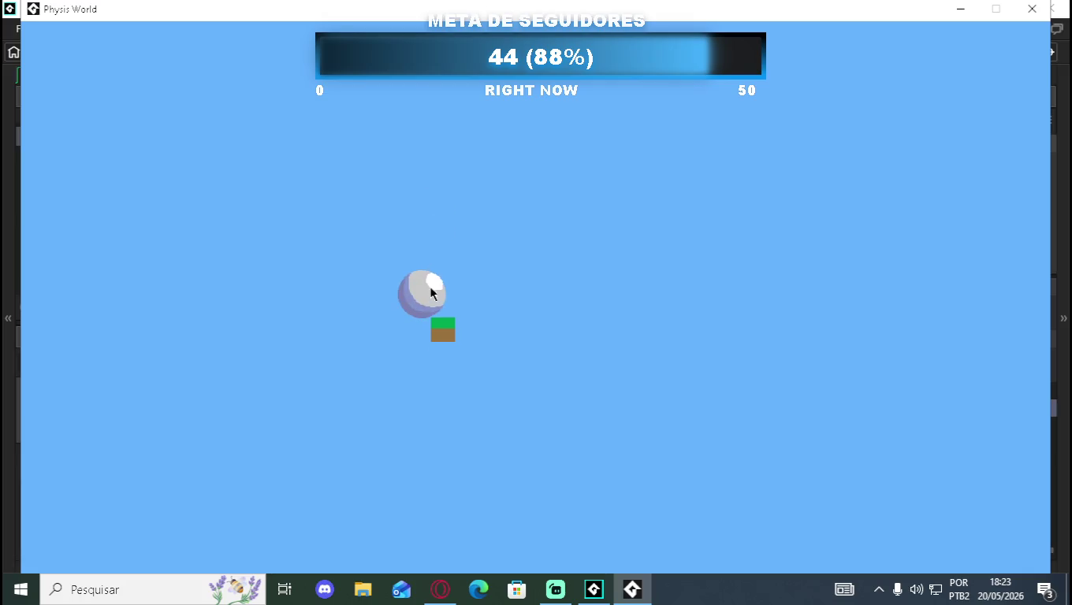
{"action": "left_click_drag", "start_coordinate": [423, 232], "coordinate": [440, 190]}
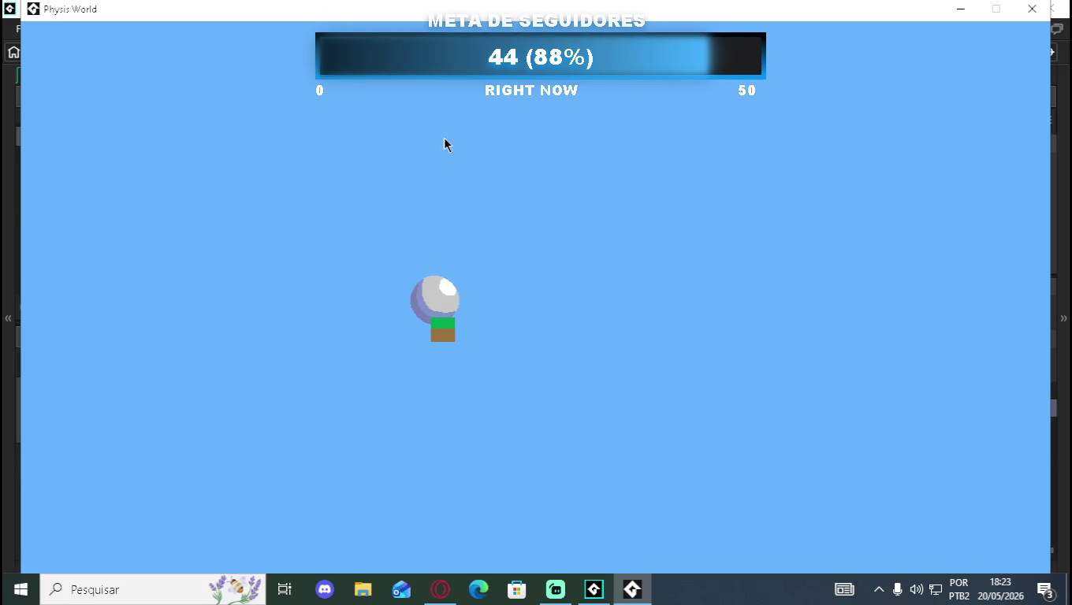
{"action": "mouse_move", "coordinate": [433, 302]}
{"action": "left_mouse_down"}
{"action": "mouse_move", "coordinate": [232, 256]}
{"action": "mouse_move", "coordinate": [462, 175]}
{"action": "mouse_move", "coordinate": [395, 175]}
{"action": "left_mouse_up"}
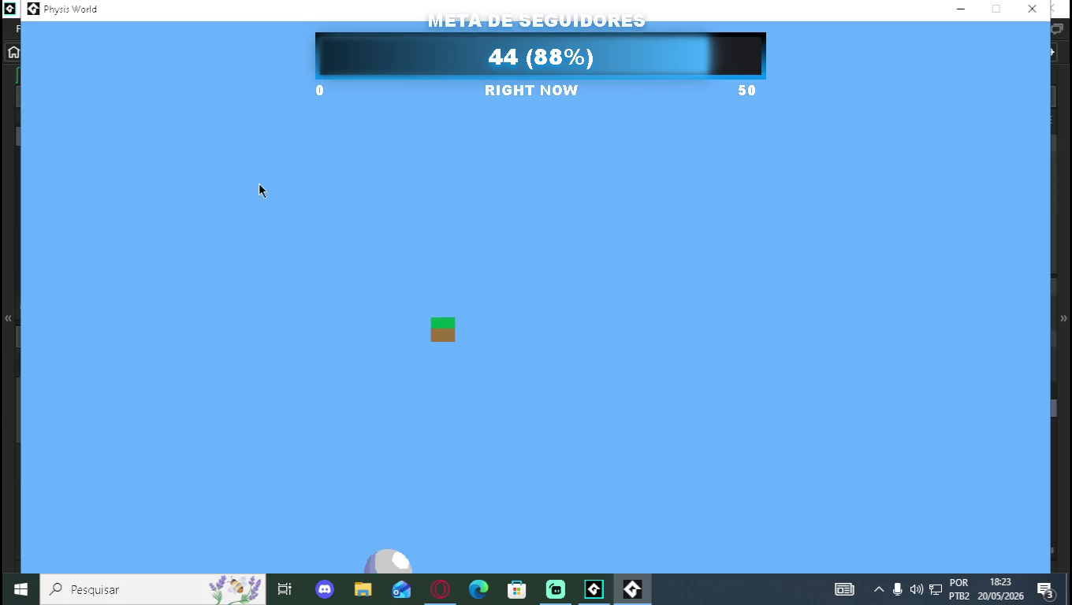
{"action": "mouse_move", "coordinate": [393, 543]}
{"action": "left_mouse_down"}
{"action": "mouse_move", "coordinate": [242, 452]}
{"action": "mouse_move", "coordinate": [446, 215]}
{"action": "mouse_move", "coordinate": [453, 301]}
{"action": "mouse_move", "coordinate": [268, 239]}
{"action": "mouse_move", "coordinate": [341, 149]}
{"action": "left_mouse_up"}
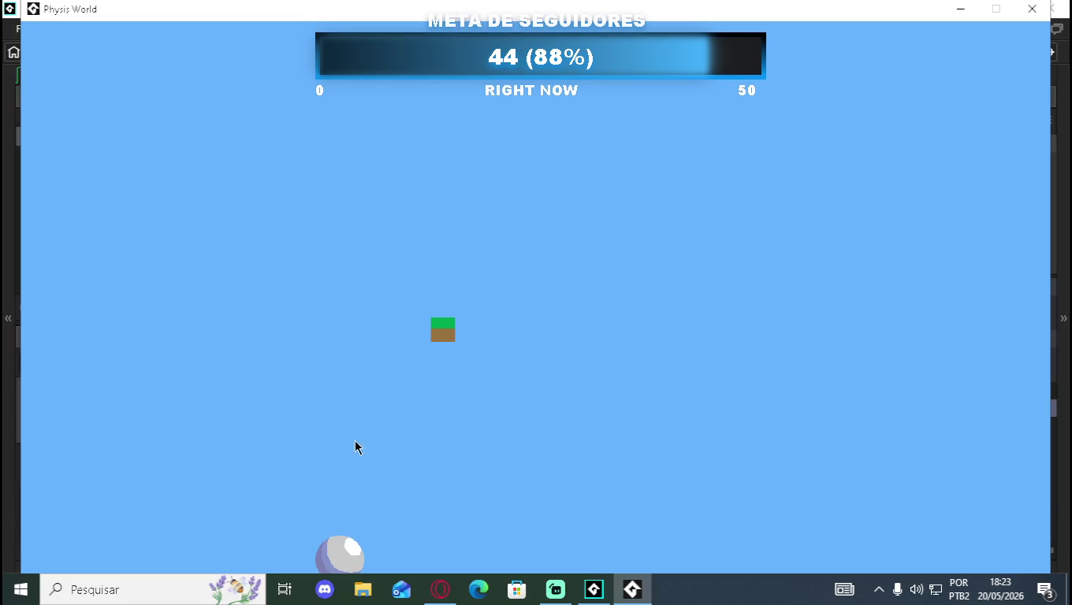
{"action": "left_click_drag", "start_coordinate": [334, 559], "coordinate": [584, 418]}
{"action": "mouse_move", "coordinate": [566, 568]}
{"action": "left_mouse_down"}
{"action": "mouse_move", "coordinate": [472, 488]}
{"action": "mouse_move", "coordinate": [513, 426]}
{"action": "left_mouse_up"}
{"action": "mouse_move", "coordinate": [507, 550]}
{"action": "left_mouse_down"}
{"action": "mouse_move", "coordinate": [483, 465]}
{"action": "mouse_move", "coordinate": [504, 339]}
{"action": "left_mouse_up"}
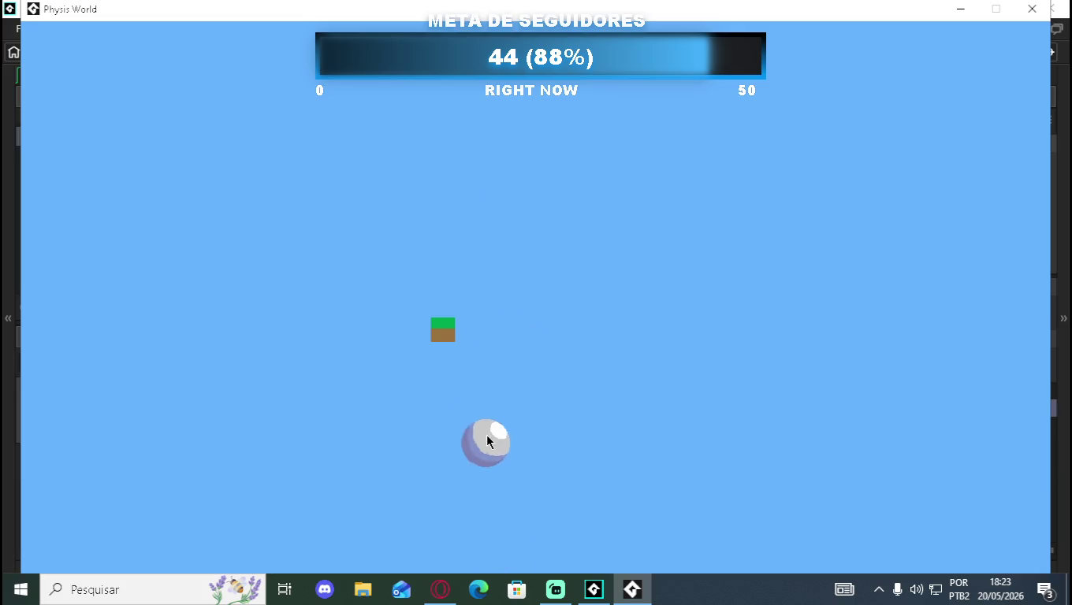
{"action": "mouse_move", "coordinate": [490, 536]}
{"action": "left_mouse_down"}
{"action": "mouse_move", "coordinate": [621, 449]}
{"action": "mouse_move", "coordinate": [440, 249]}
{"action": "left_mouse_up"}
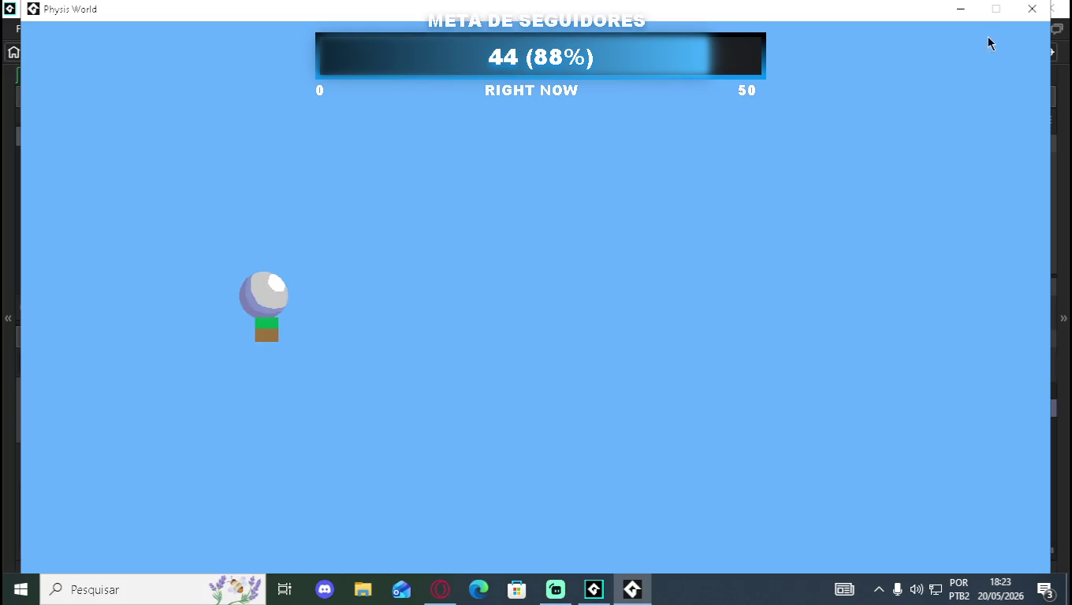
{"action": "left_click", "coordinate": [1029, 9]}
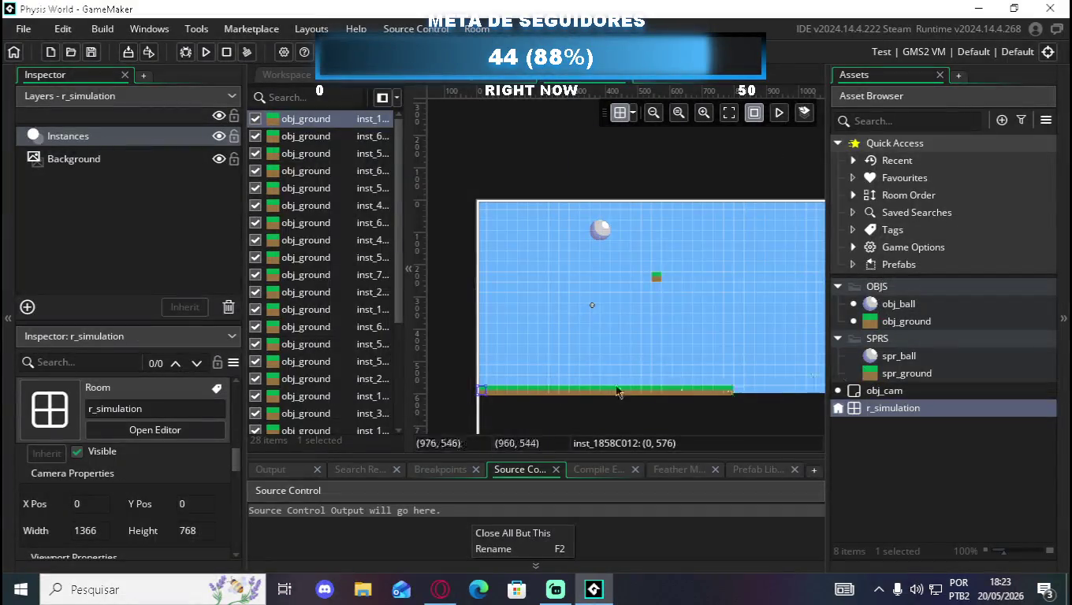
Change the room camera's width to 800 and height to 610 in Camera Properties.
{"action": "scroll", "coordinate": [142, 499], "scroll_direction": "down", "scroll_amount": 2}
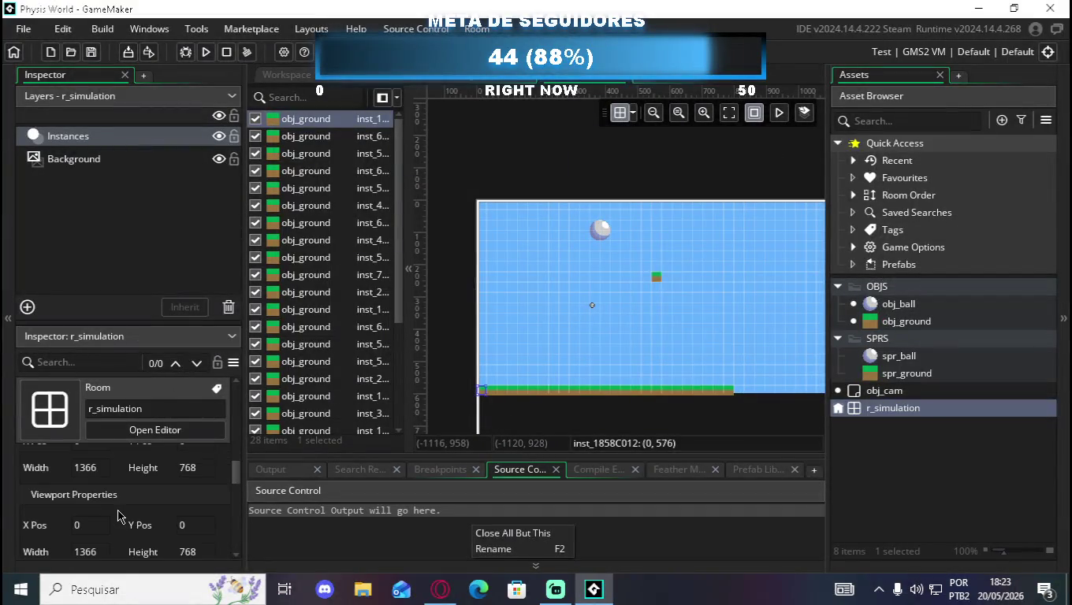
{"action": "scroll", "coordinate": [118, 515], "scroll_direction": "up", "scroll_amount": 2}
{"action": "left_click", "coordinate": [94, 508]}
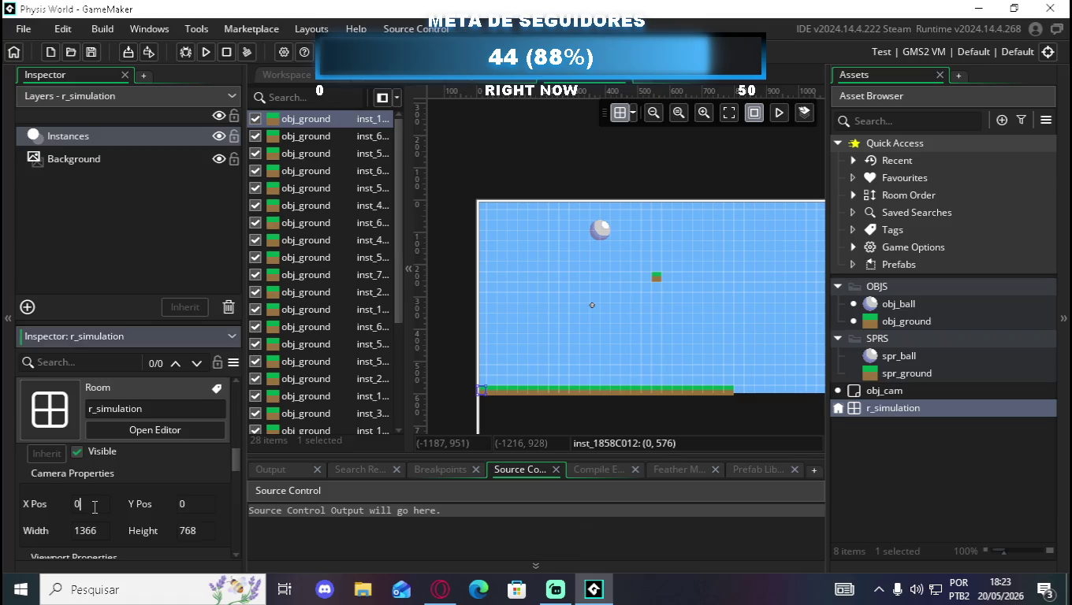
{"action": "scroll", "coordinate": [420, 364], "scroll_direction": "down", "scroll_amount": 2}
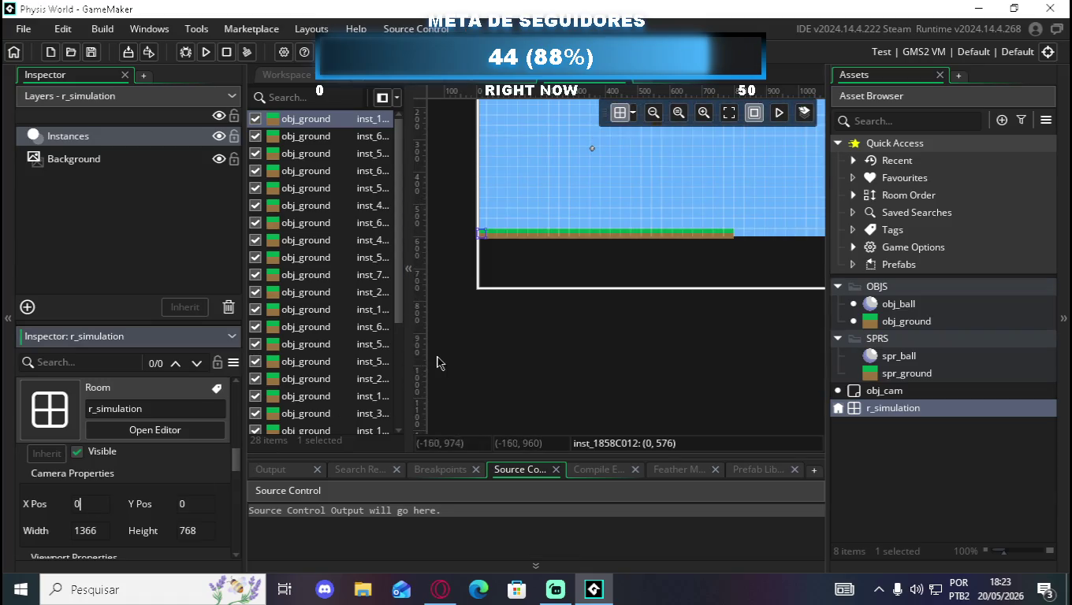
{"action": "scroll", "coordinate": [475, 368], "scroll_direction": "up", "scroll_amount": 1}
{"action": "scroll", "coordinate": [452, 396], "scroll_direction": "down", "scroll_amount": 3}
{"action": "scroll", "coordinate": [457, 391], "scroll_direction": "up", "scroll_amount": 1}
{"action": "scroll", "coordinate": [160, 502], "scroll_direction": "down", "scroll_amount": 3}
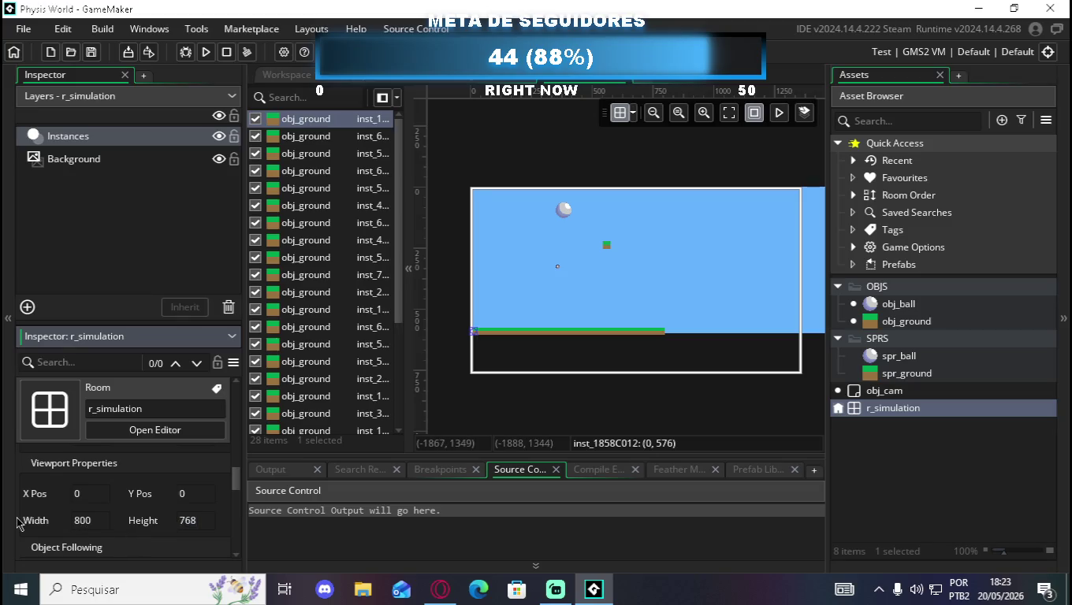
{"action": "scroll", "coordinate": [74, 477], "scroll_direction": "up", "scroll_amount": 1}
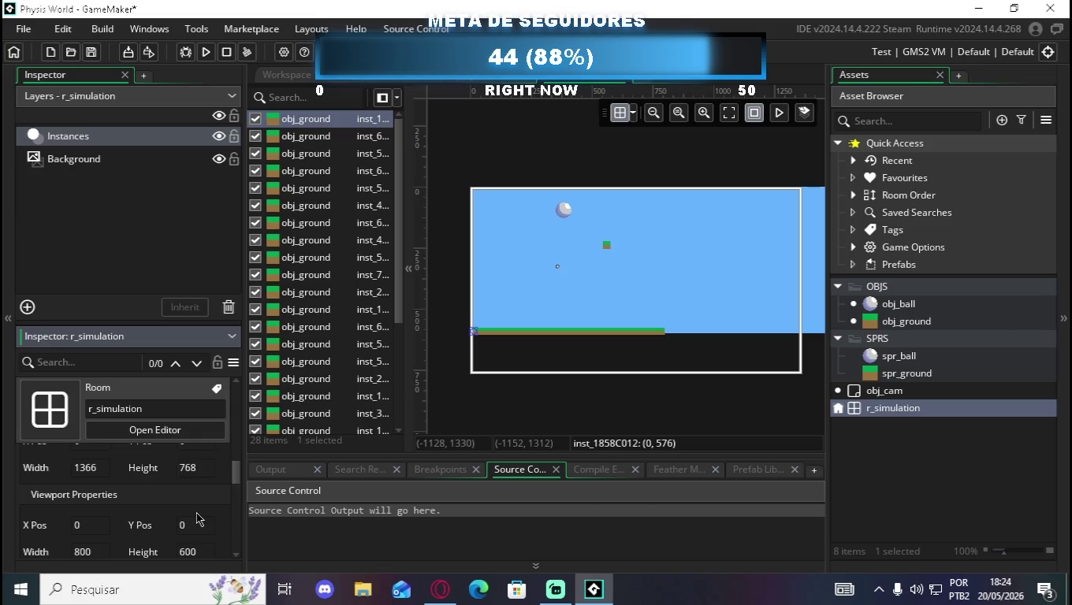
{"action": "scroll", "coordinate": [160, 522], "scroll_direction": "down", "scroll_amount": 1}
{"action": "type", "text": "1366"}
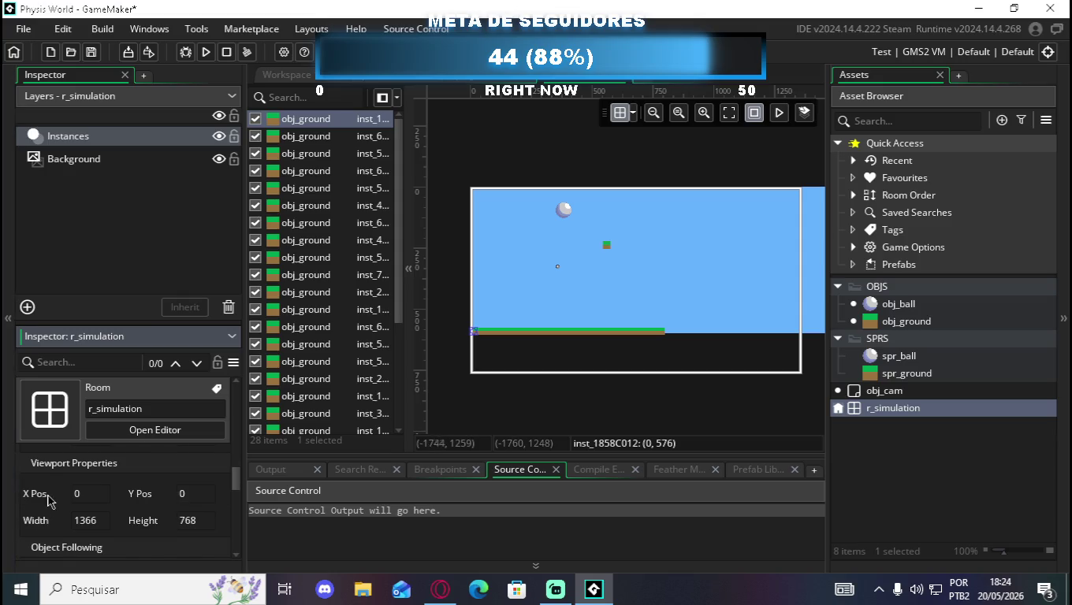
{"action": "scroll", "coordinate": [79, 521], "scroll_direction": "up", "scroll_amount": 2}
{"action": "type", "text": "800"}
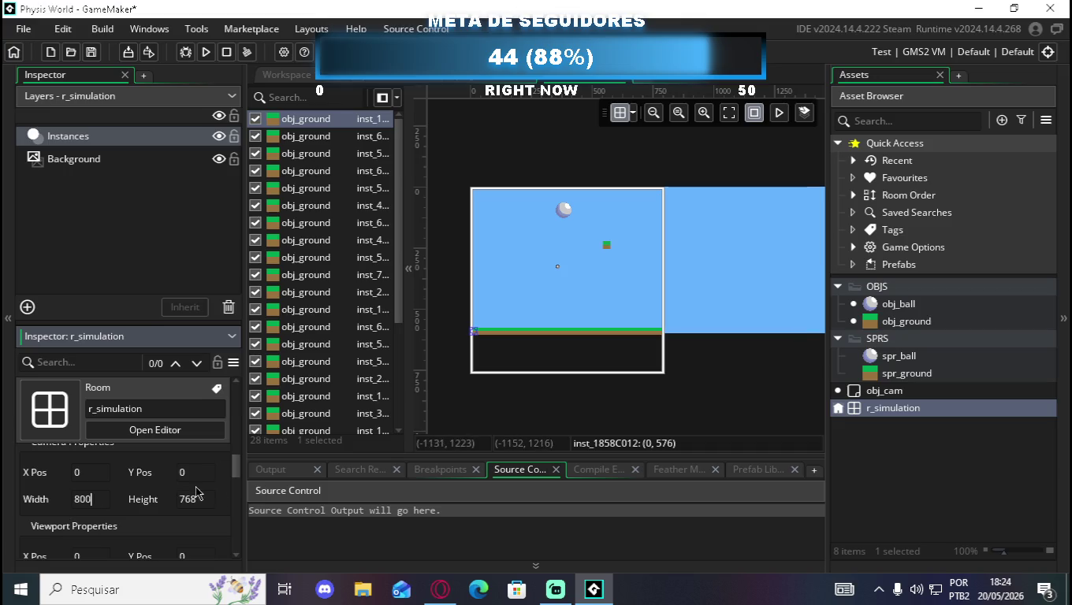
{"action": "key", "text": "Tab"}
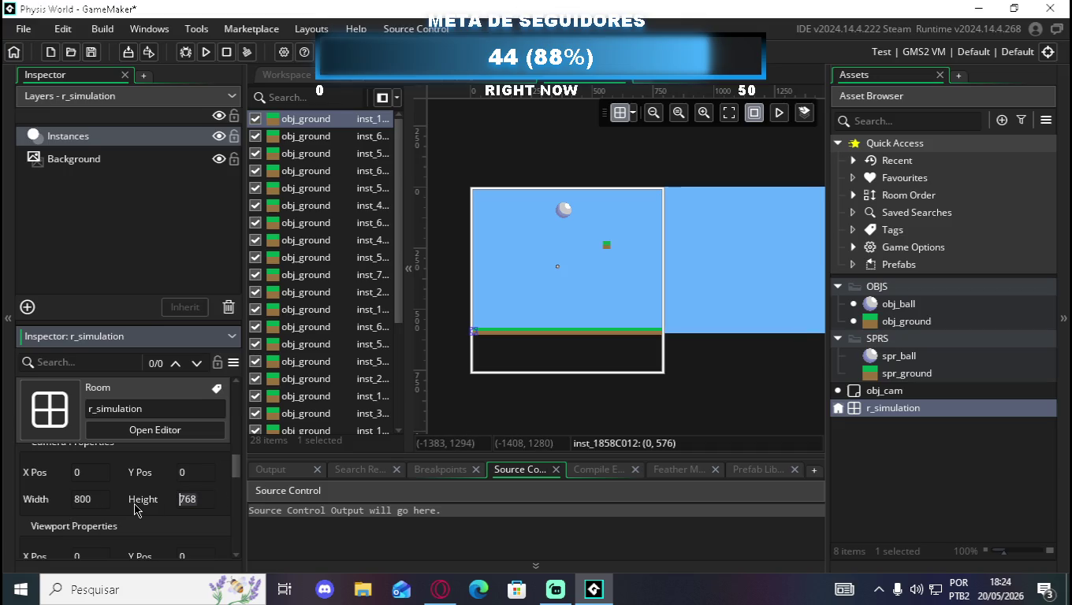
{"action": "type", "text": "610"}
{"action": "key", "text": "Return"}
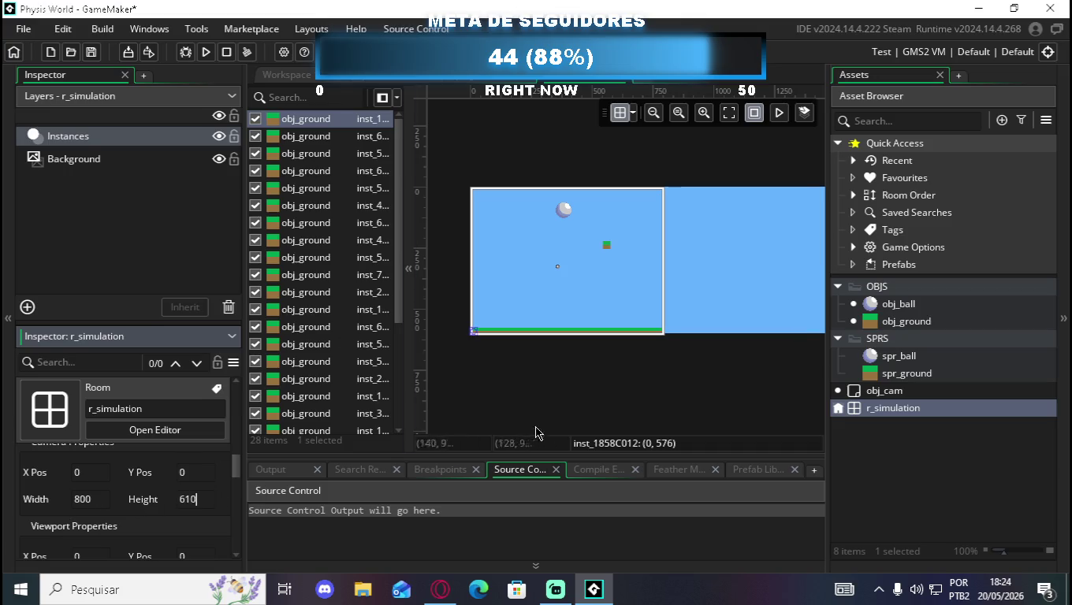
{"action": "scroll", "coordinate": [583, 317], "scroll_direction": "up", "scroll_amount": 5}
{"action": "scroll", "coordinate": [584, 314], "scroll_direction": "down", "scroll_amount": 2}
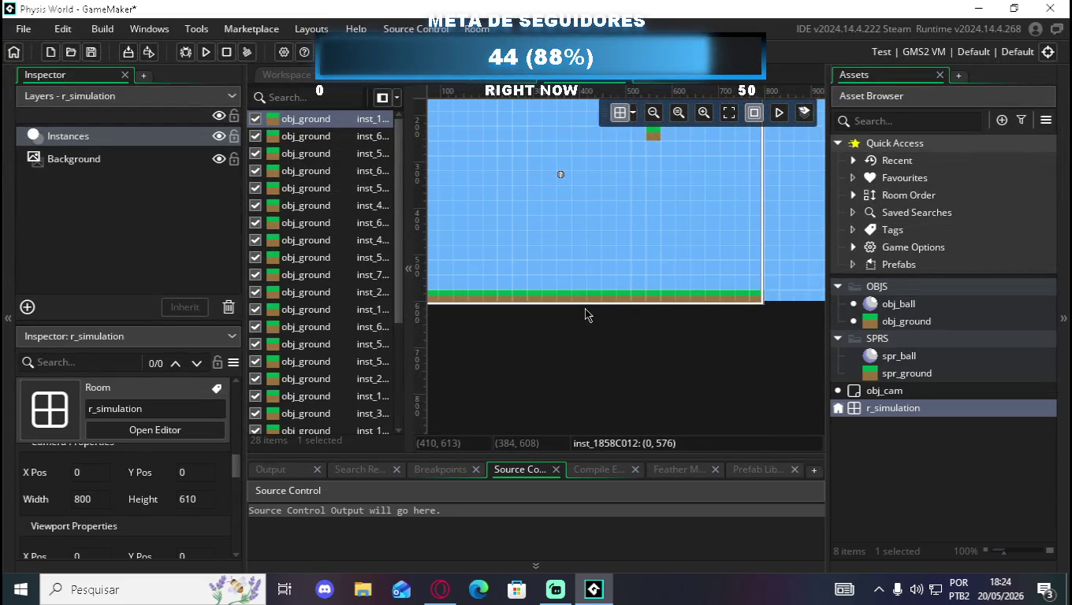
{"action": "scroll", "coordinate": [584, 308], "scroll_direction": "down", "scroll_amount": 1}
{"action": "scroll", "coordinate": [539, 296], "scroll_direction": "down", "scroll_amount": 1}
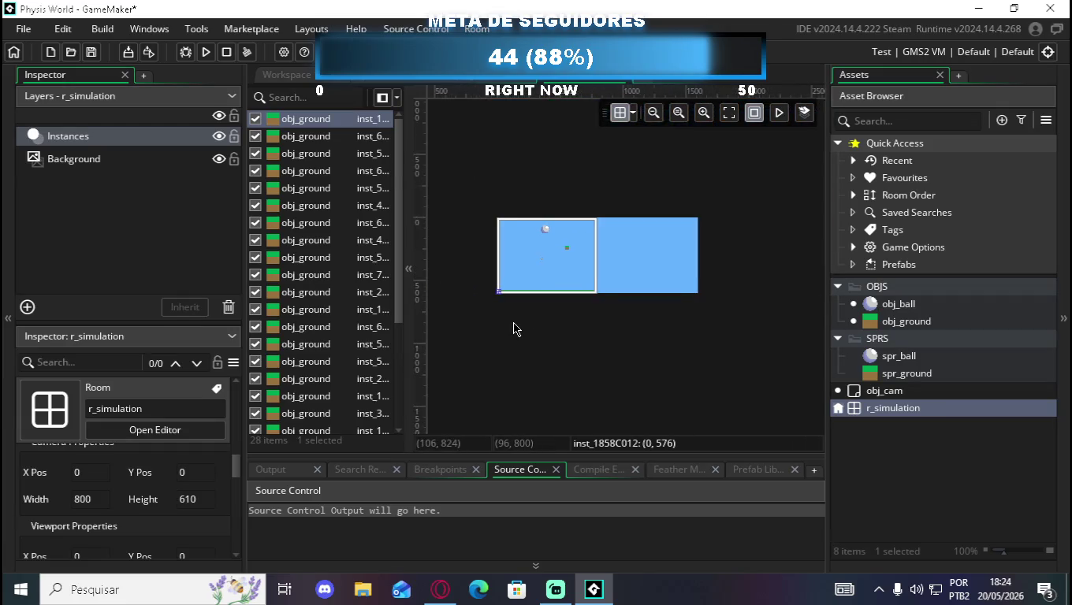
{"action": "scroll", "coordinate": [525, 328], "scroll_direction": "up", "scroll_amount": 1}
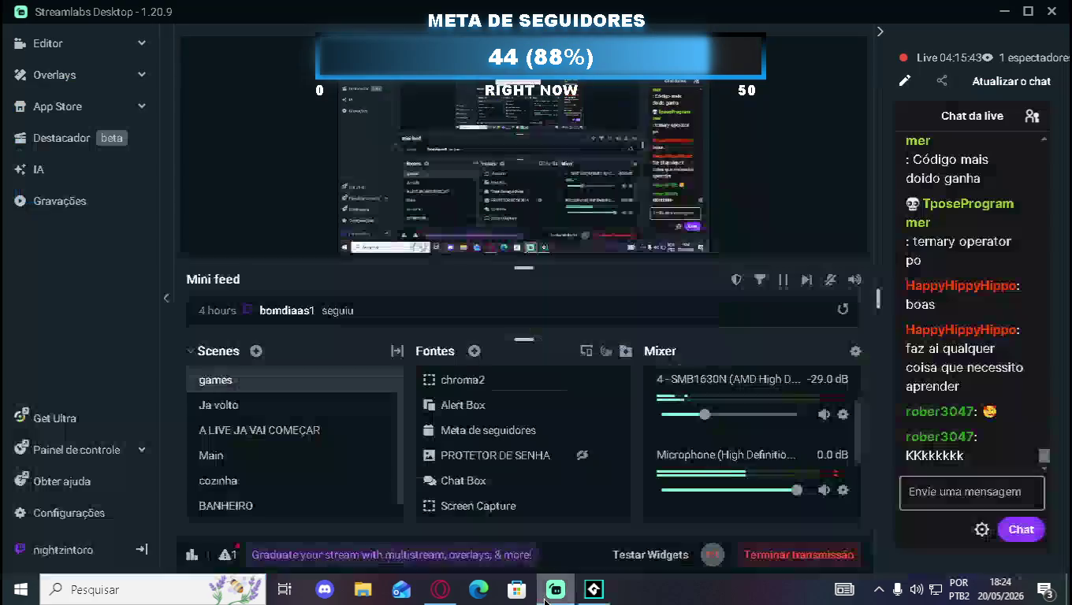
Set the camera's Y position to 50 and run the game.
{"action": "scroll", "coordinate": [160, 510], "scroll_direction": "down", "scroll_amount": 1}
{"action": "scroll", "coordinate": [160, 503], "scroll_direction": "down", "scroll_amount": 4}
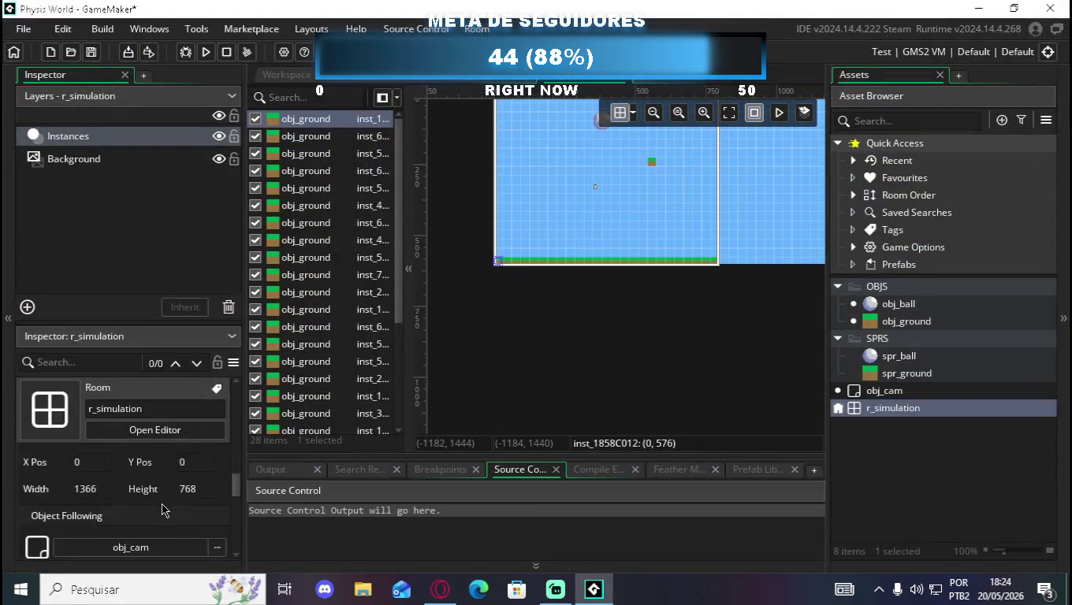
{"action": "scroll", "coordinate": [173, 500], "scroll_direction": "up", "scroll_amount": 1}
{"action": "scroll", "coordinate": [173, 500], "scroll_direction": "down", "scroll_amount": 2}
{"action": "scroll", "coordinate": [172, 497], "scroll_direction": "up", "scroll_amount": 4}
{"action": "scroll", "coordinate": [112, 494], "scroll_direction": "up", "scroll_amount": 3}
{"action": "scroll", "coordinate": [112, 494], "scroll_direction": "up", "scroll_amount": 1}
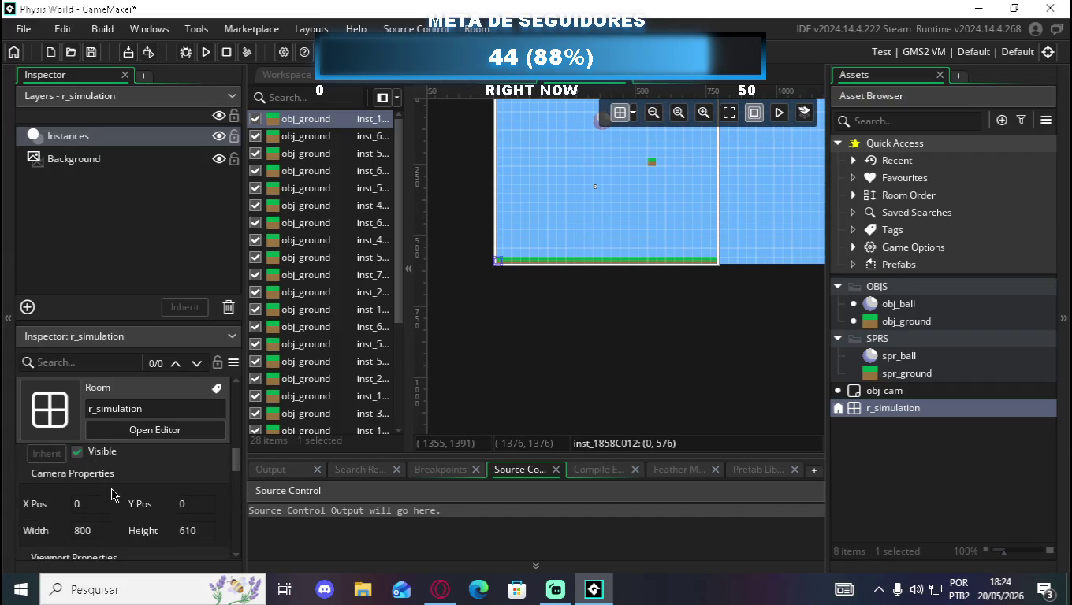
{"action": "left_click", "coordinate": [95, 508]}
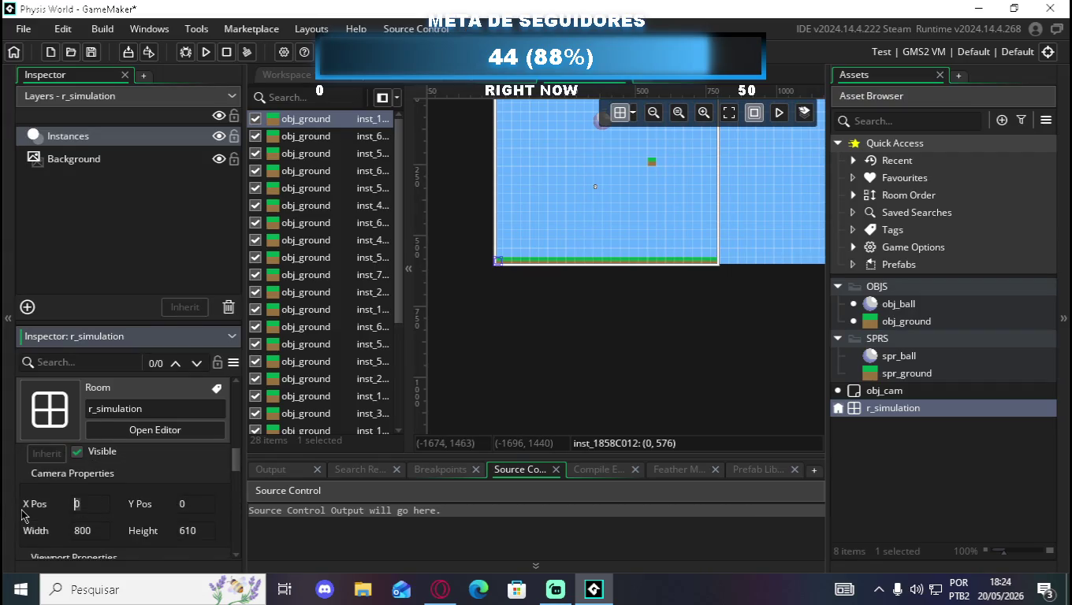
{"action": "type", "text": "50"}
{"action": "key", "text": "Return"}
{"action": "left_click_drag", "start_coordinate": [478, 329], "coordinate": [461, 378]}
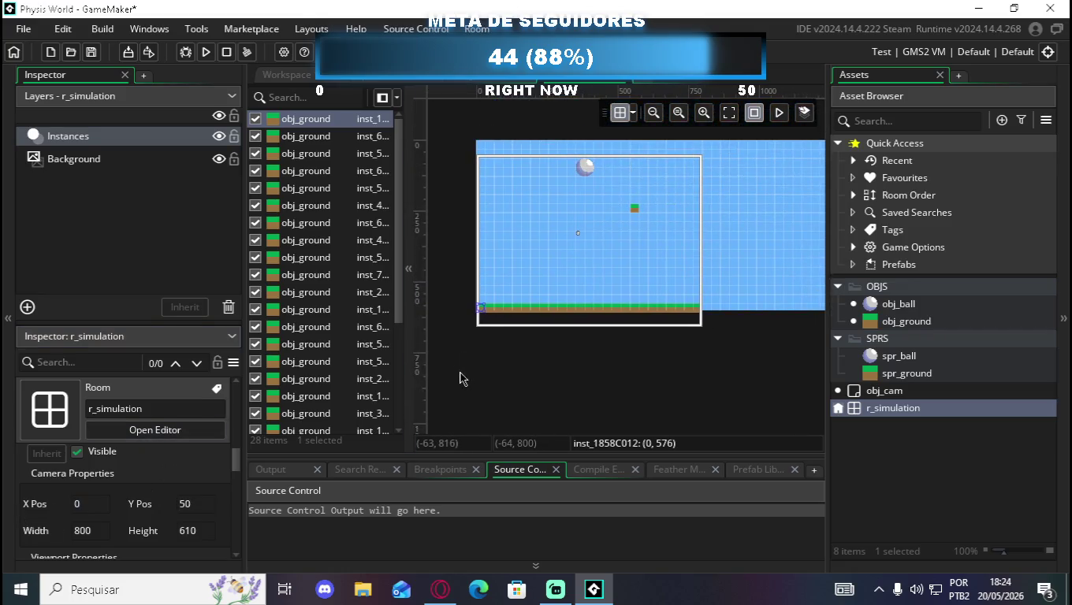
{"action": "left_click", "coordinate": [207, 52]}
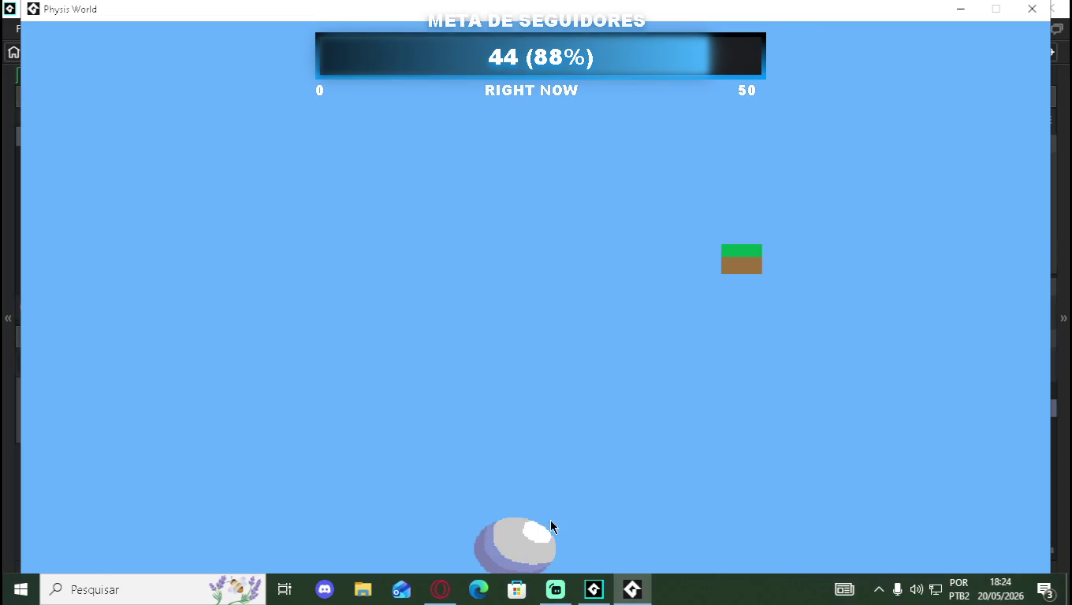
Lower the camera height from 610 to 600, then test it in debug mode.
{"action": "left_click", "coordinate": [1032, 9]}
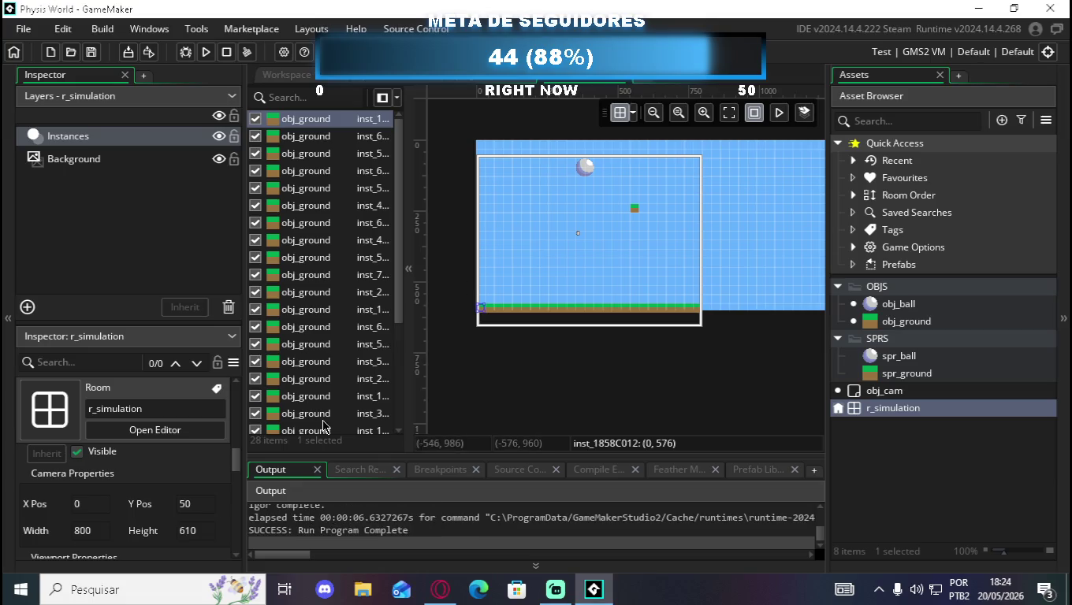
{"action": "left_click", "coordinate": [213, 540]}
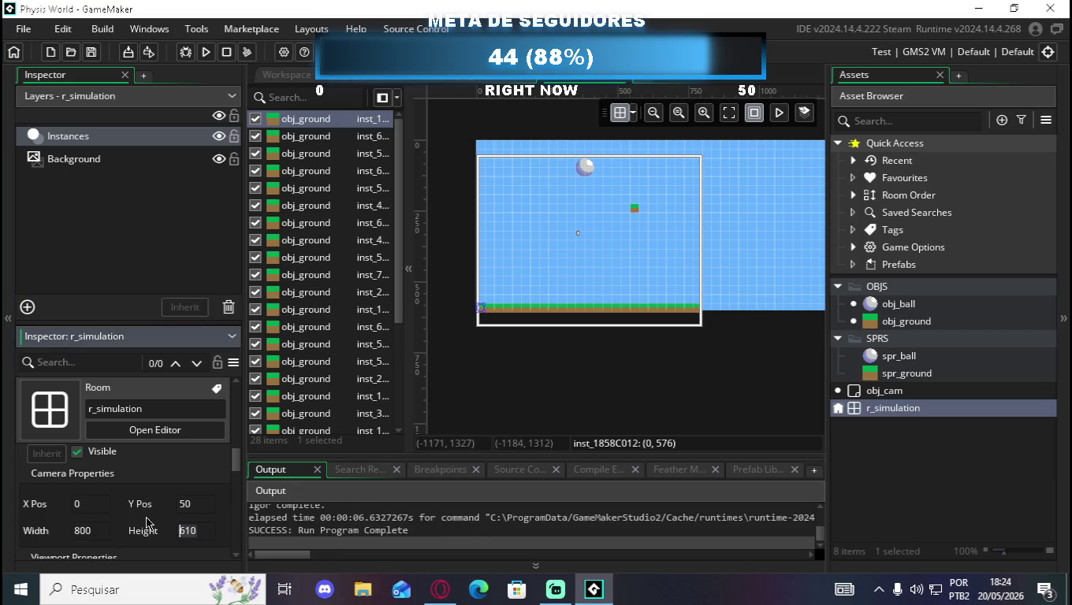
{"action": "left_click", "coordinate": [92, 535]}
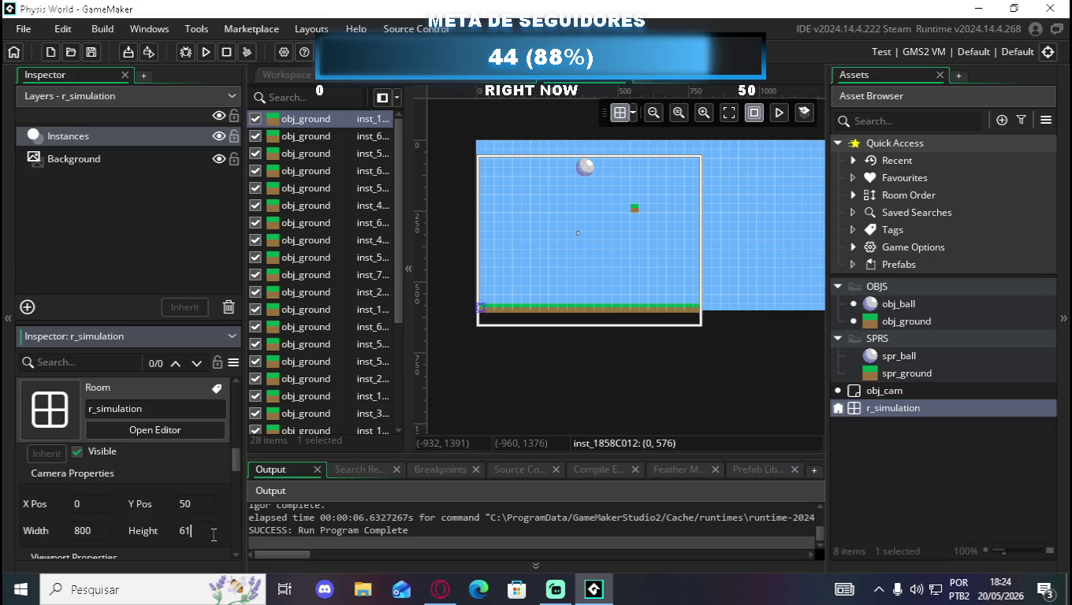
{"action": "type", "text": "600"}
{"action": "left_click", "coordinate": [597, 398]}
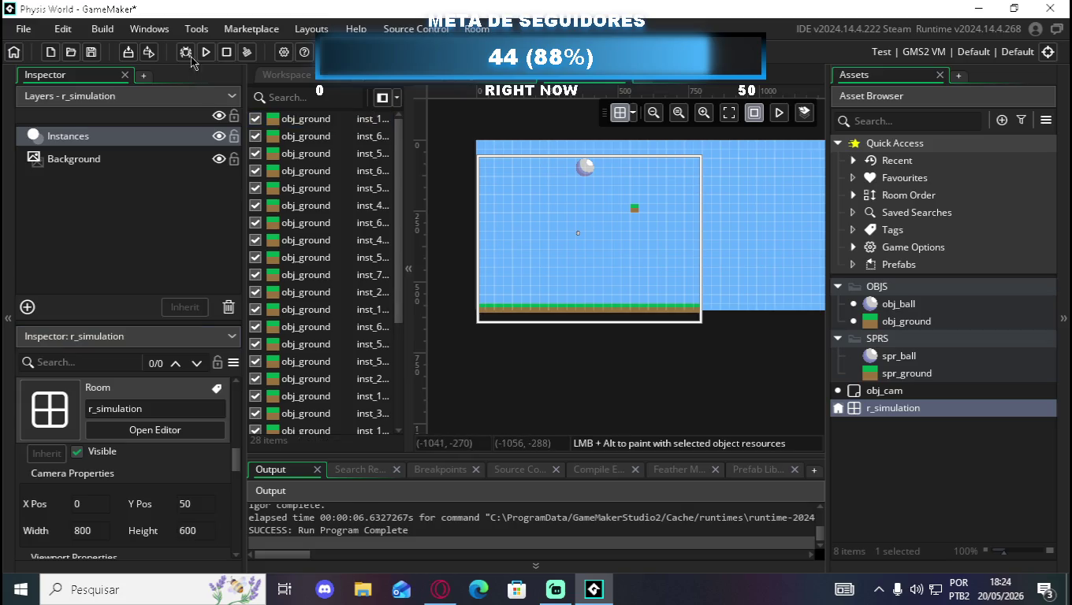
{"action": "left_click", "coordinate": [185, 56]}
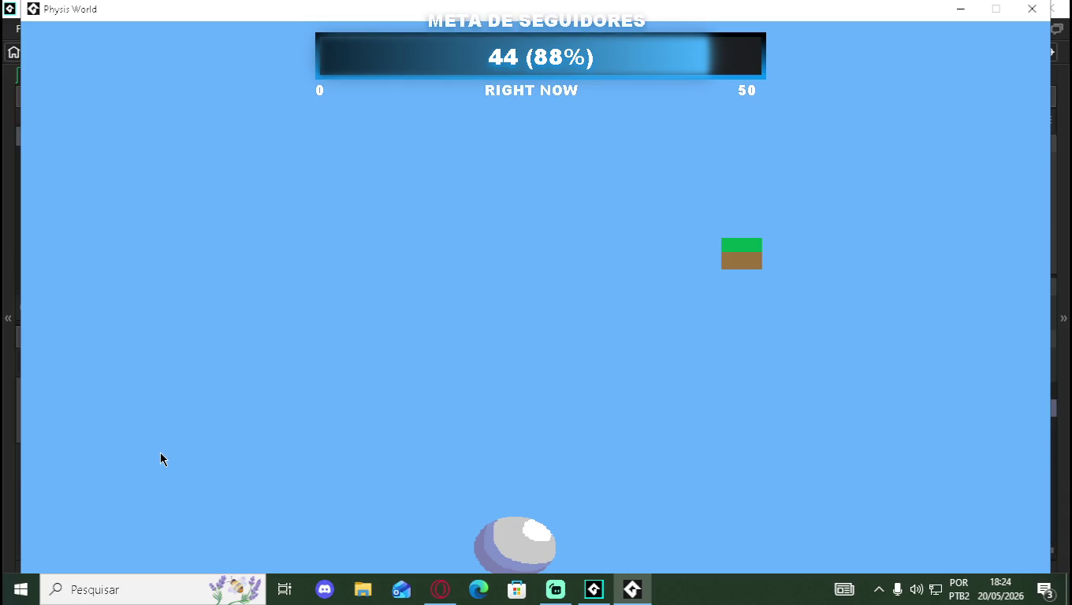
{"action": "left_click", "coordinate": [1032, 9]}
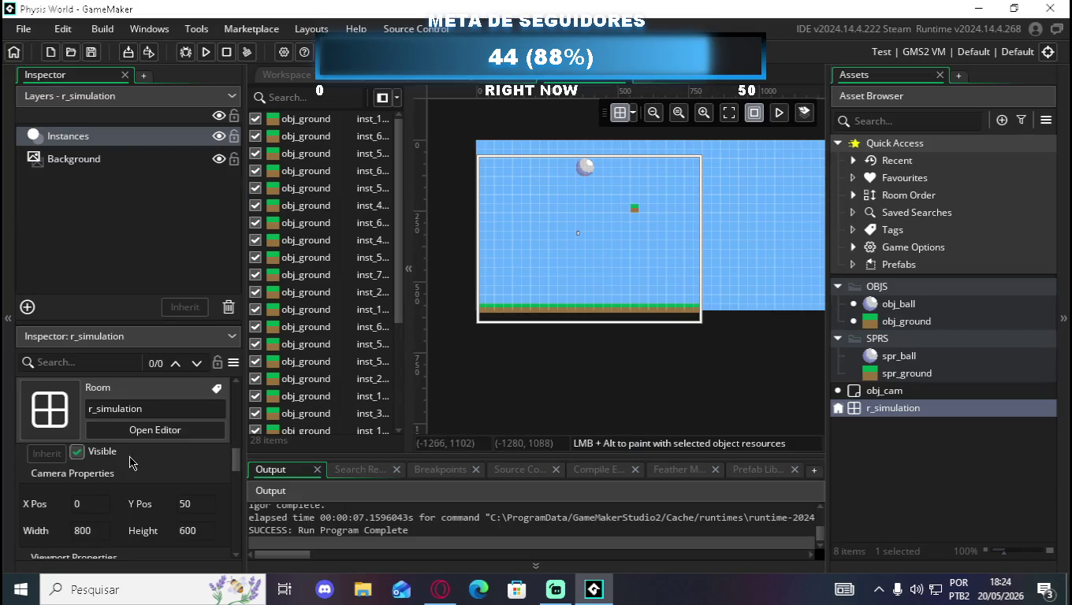
Halve 1366 in Calculator and set the camera width to 683.
{"action": "left_click", "coordinate": [83, 530]}
{"action": "type", "text": "13"}
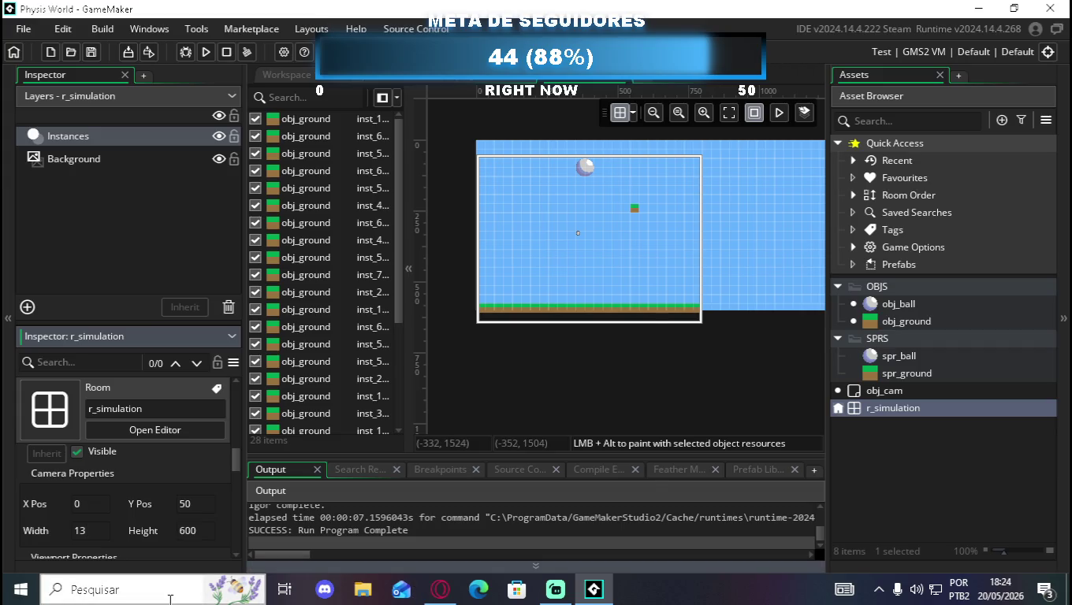
{"action": "left_click", "coordinate": [175, 597]}
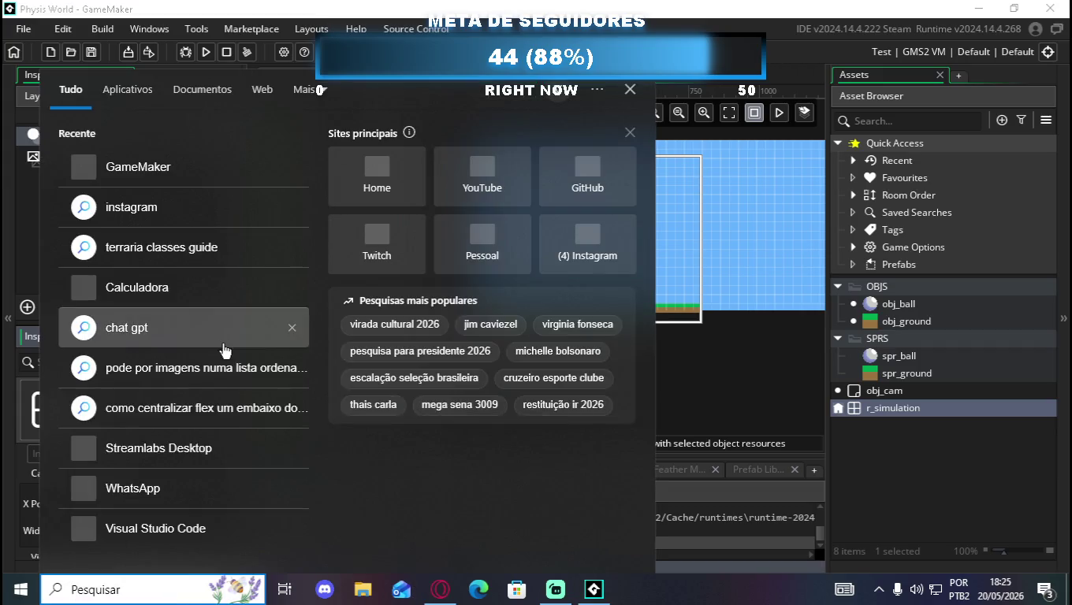
{"action": "left_click", "coordinate": [165, 290]}
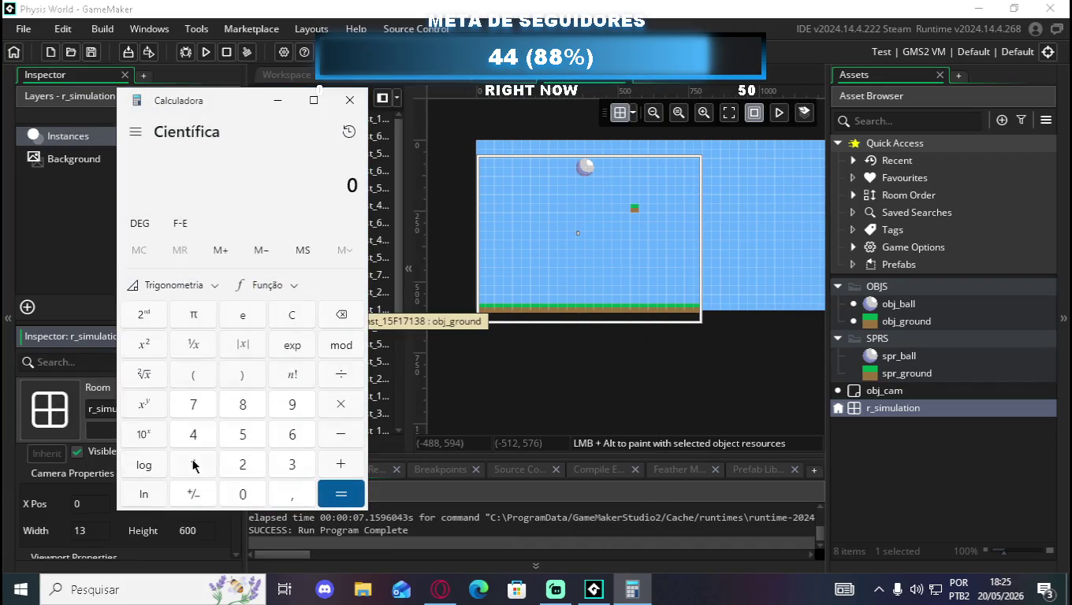
{"action": "left_click", "coordinate": [243, 464]}
{"action": "left_click", "coordinate": [341, 493]}
{"action": "left_click_drag", "start_coordinate": [254, 113], "coordinate": [524, 115]}
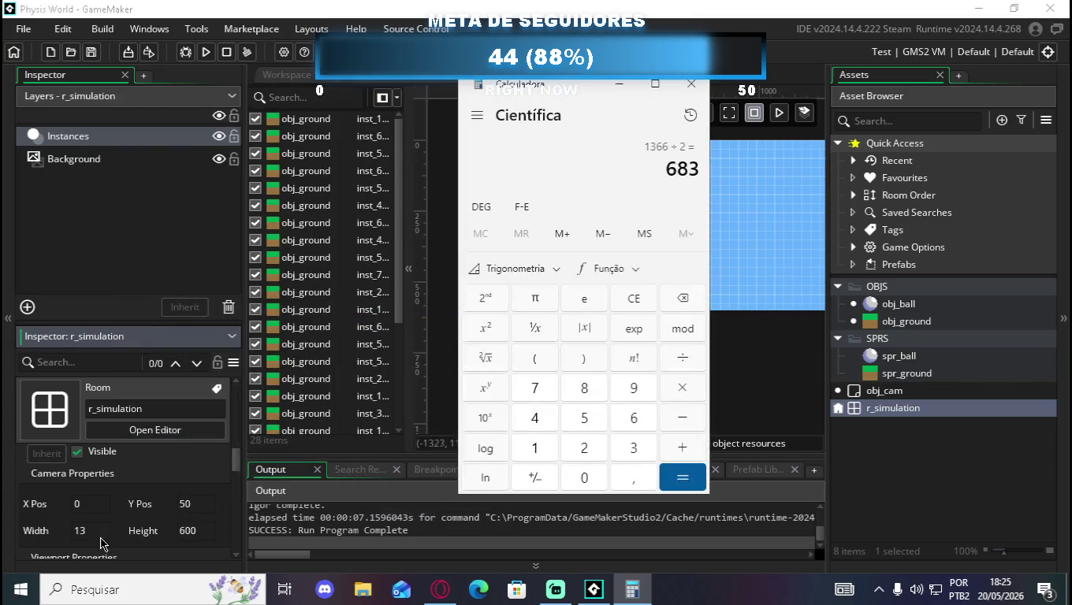
{"action": "left_click", "coordinate": [91, 529]}
{"action": "type", "text": "683"}
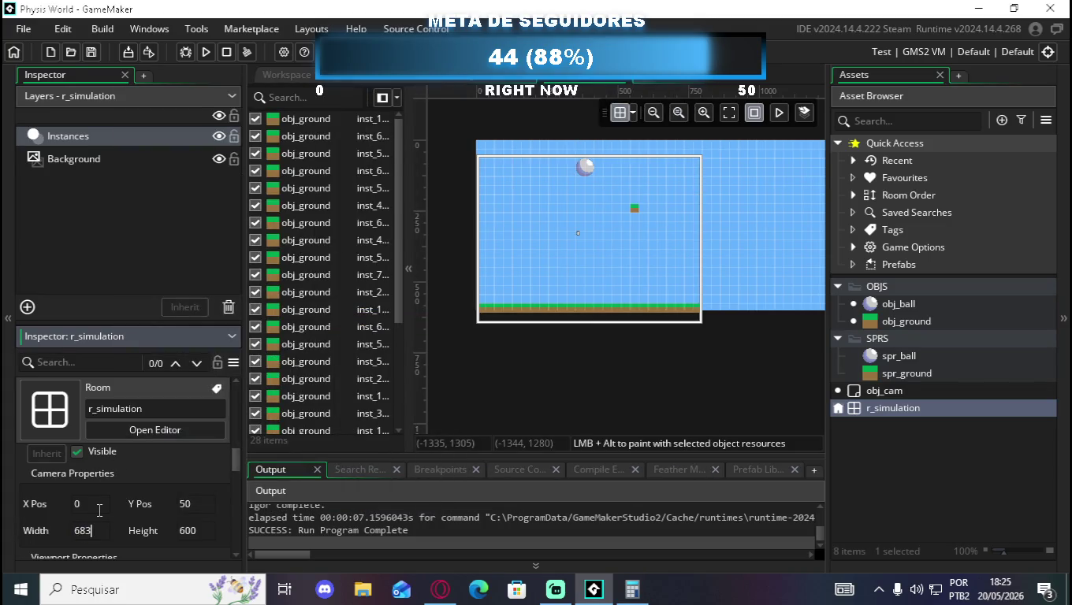
{"action": "key", "text": "Return"}
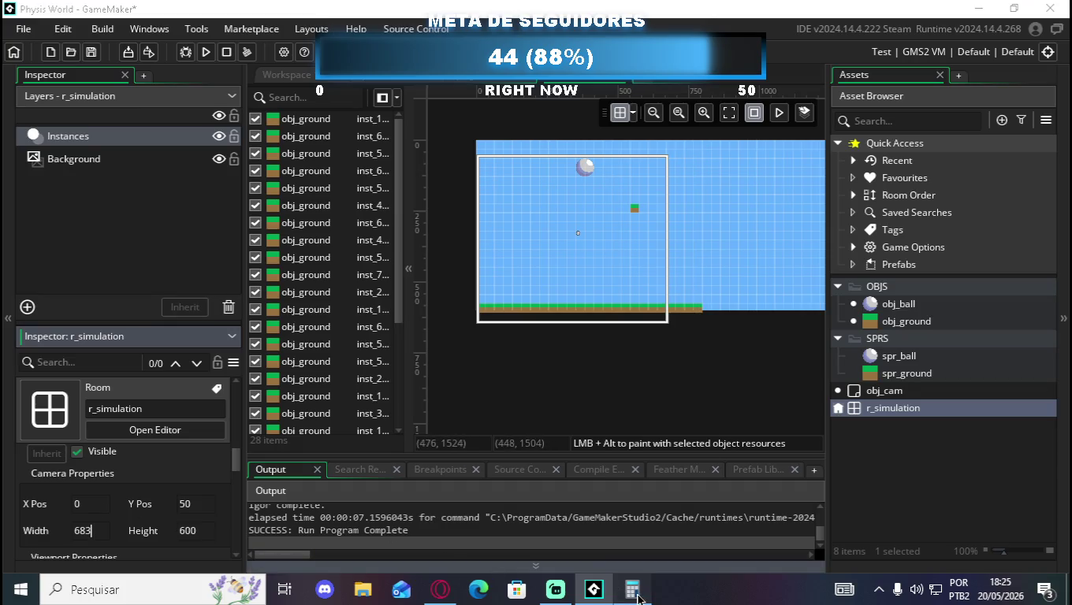
Halve 768 to get 384, set it as the camera height, and run the game.
{"action": "left_click", "coordinate": [632, 590]}
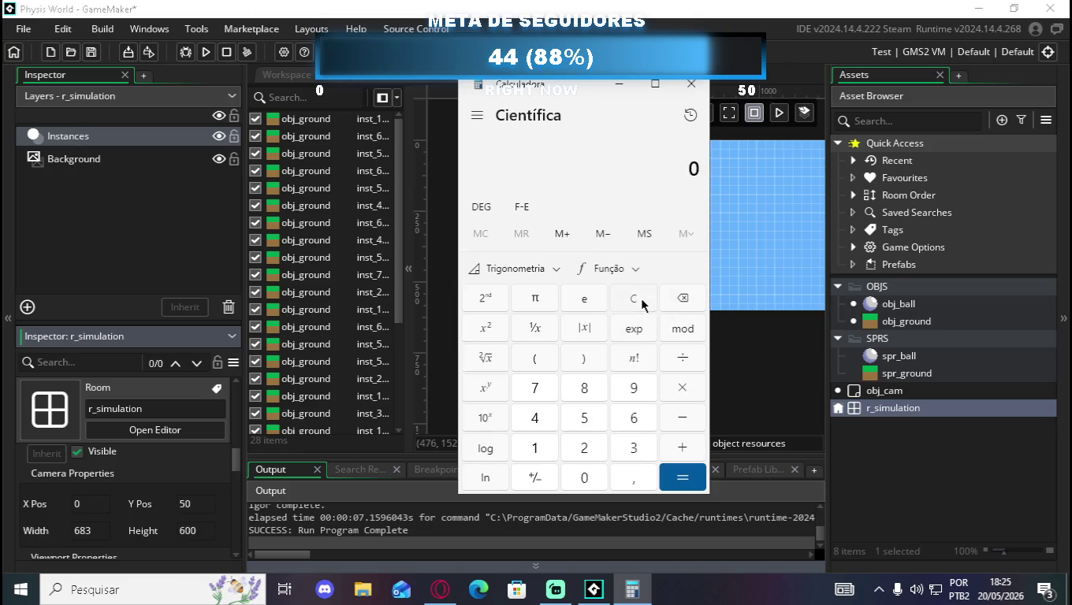
{"action": "type", "text": "768"}
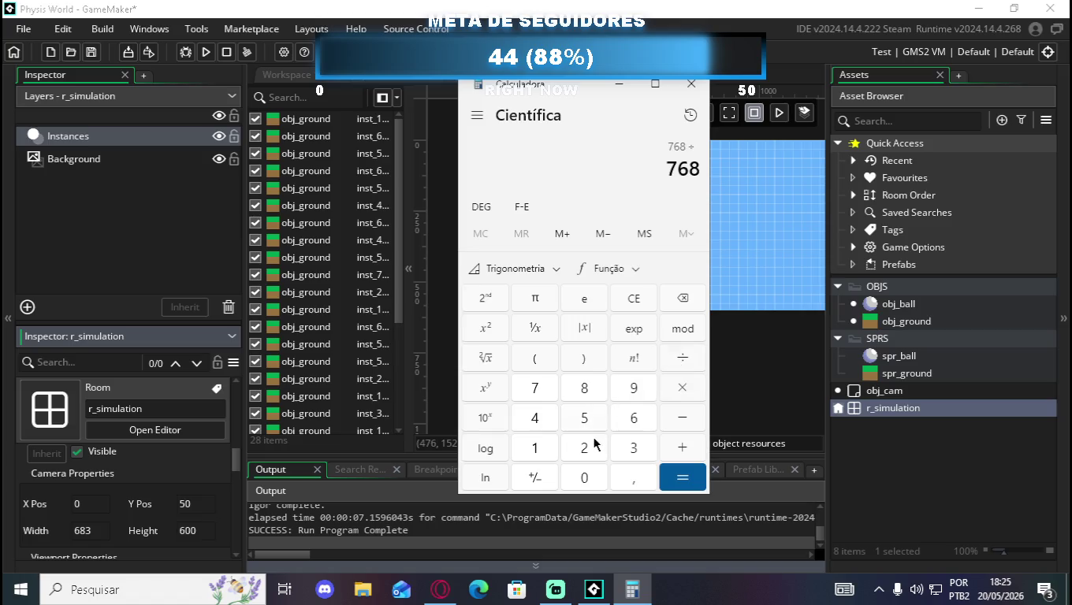
{"action": "left_click", "coordinate": [595, 444]}
{"action": "left_click", "coordinate": [683, 477]}
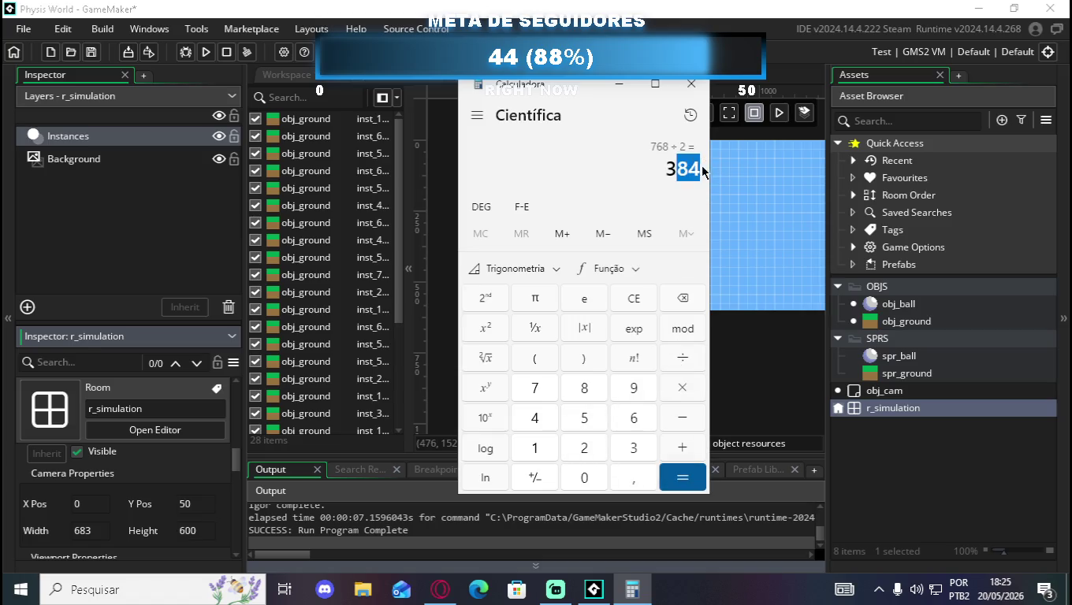
{"action": "left_click_drag", "start_coordinate": [665, 172], "coordinate": [705, 169]}
{"action": "left_click", "coordinate": [155, 535]}
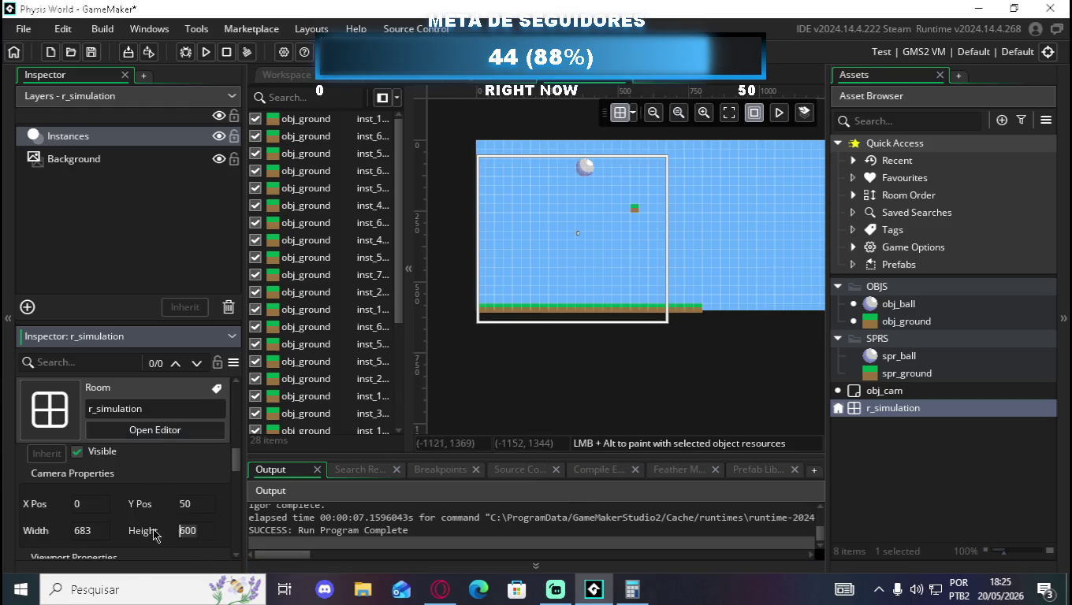
{"action": "type", "text": "384"}
{"action": "left_click", "coordinate": [554, 497]}
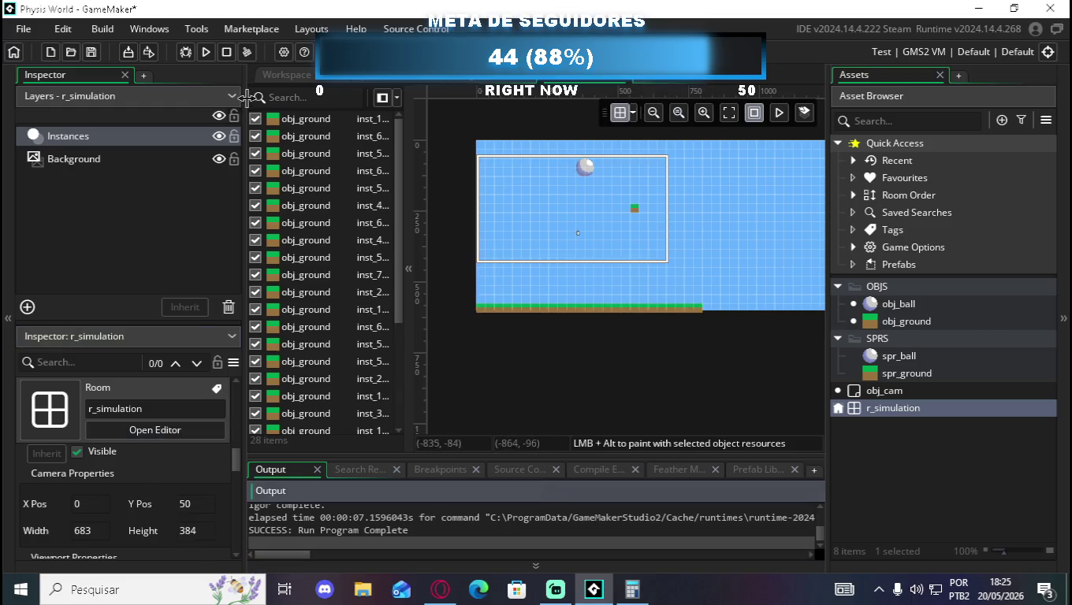
{"action": "left_click", "coordinate": [206, 52]}
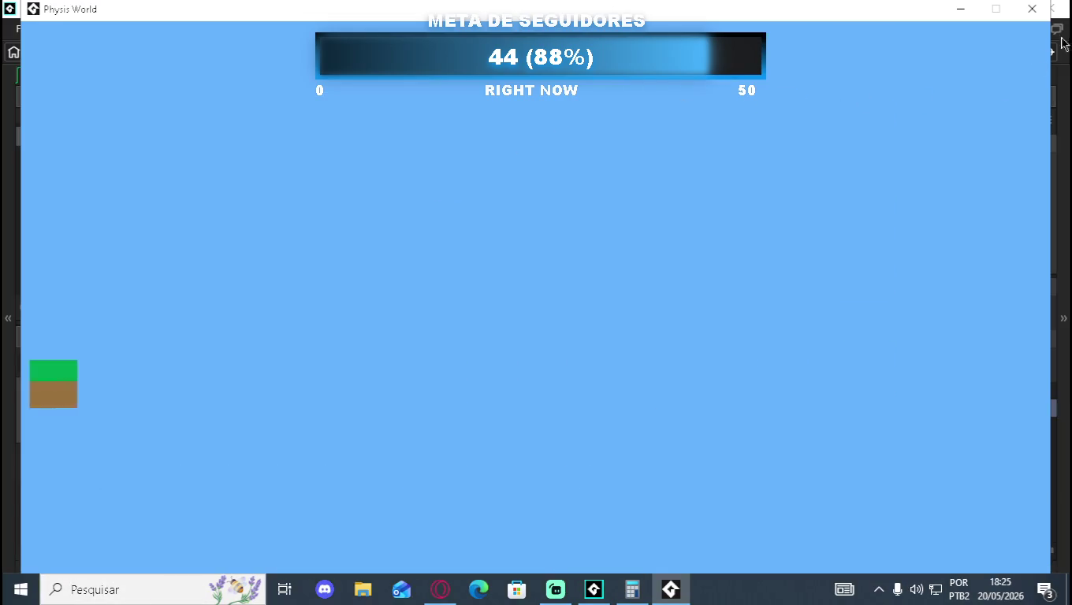
After another test run, set the horizontal and vertical follow borders to 30 and rerun.
{"action": "left_click", "coordinate": [1032, 8]}
{"action": "scroll", "coordinate": [105, 503], "scroll_direction": "down", "scroll_amount": 5}
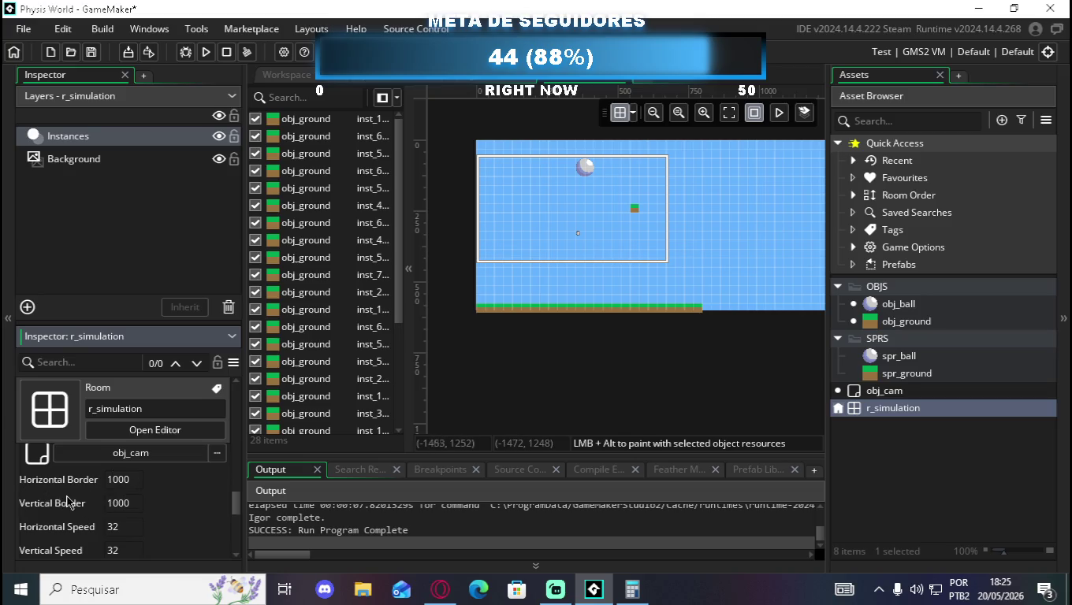
{"action": "left_click", "coordinate": [203, 52]}
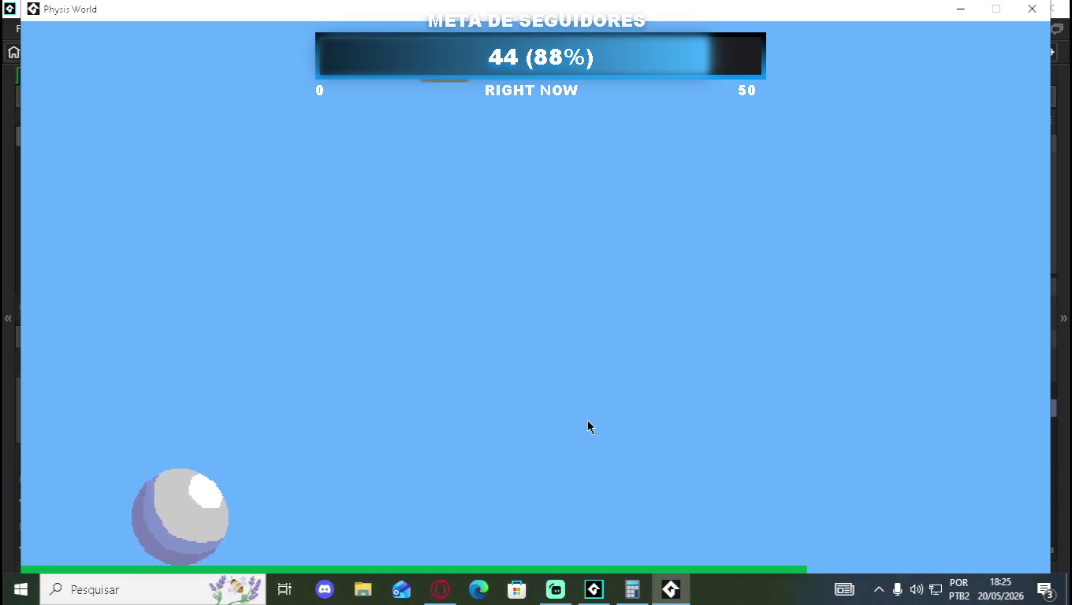
{"action": "left_click", "coordinate": [1032, 10]}
{"action": "left_click", "coordinate": [152, 493]}
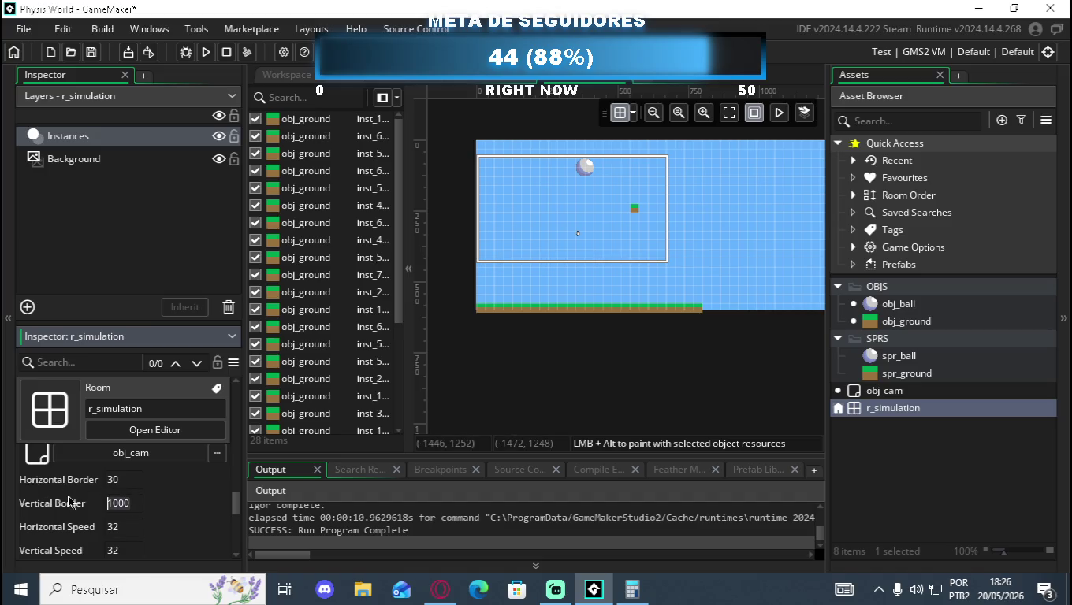
{"action": "left_click", "coordinate": [205, 52]}
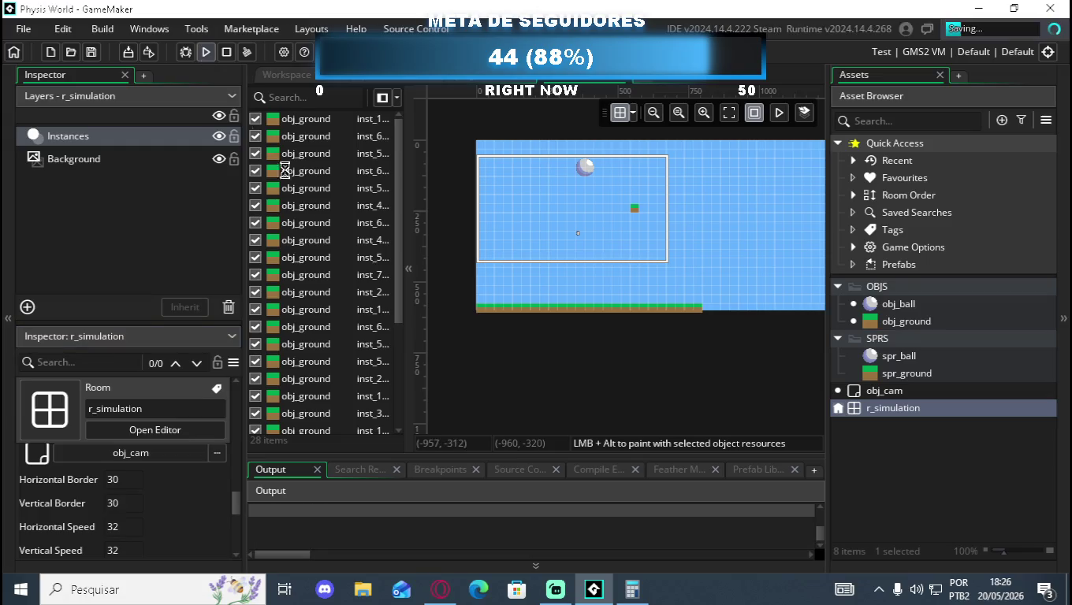
{"action": "left_click", "coordinate": [556, 592]}
{"action": "left_click", "coordinate": [561, 598]}
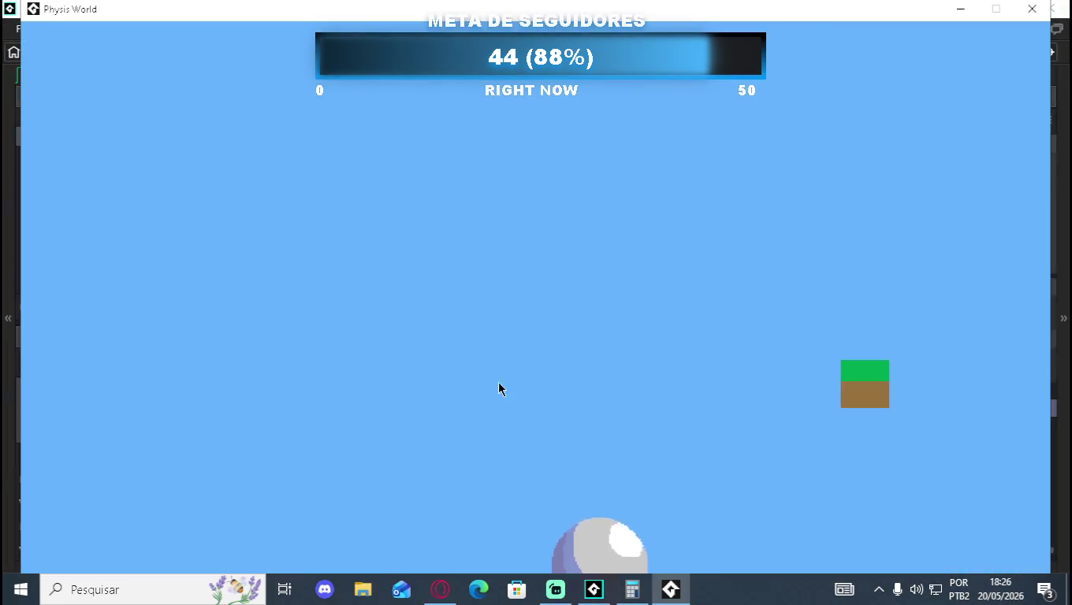
{"action": "mouse_move", "coordinate": [577, 520]}
{"action": "left_mouse_down"}
{"action": "mouse_move", "coordinate": [430, 268]}
{"action": "mouse_move", "coordinate": [629, 235]}
{"action": "mouse_move", "coordinate": [579, 179]}
{"action": "left_mouse_up"}
{"action": "mouse_move", "coordinate": [551, 439]}
{"action": "left_mouse_down"}
{"action": "mouse_move", "coordinate": [485, 144]}
{"action": "mouse_move", "coordinate": [485, 166]}
{"action": "left_mouse_up"}
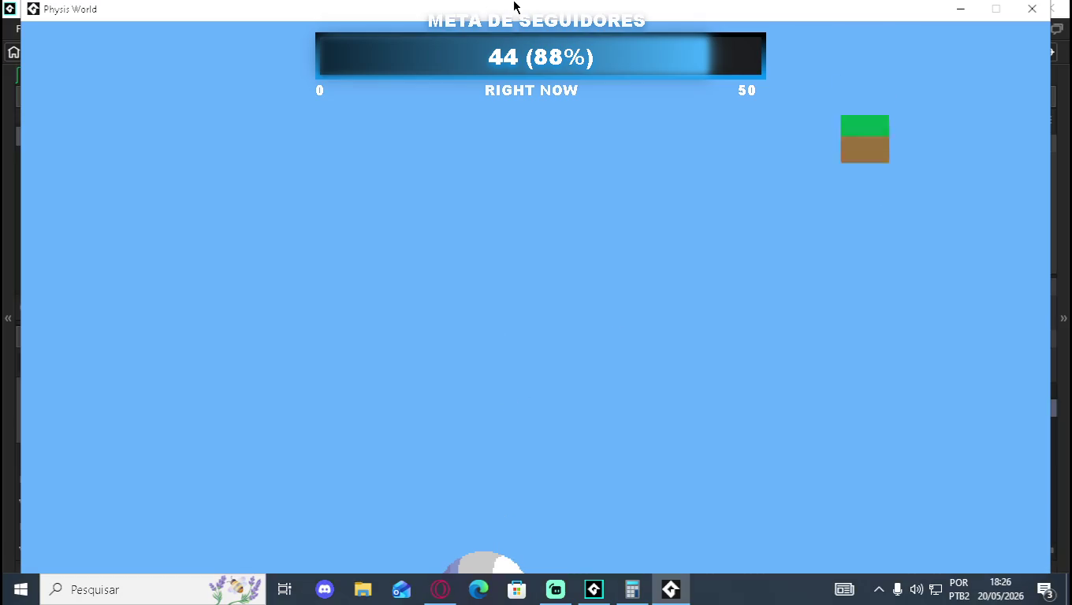
{"action": "mouse_move", "coordinate": [477, 515]}
{"action": "left_mouse_down"}
{"action": "mouse_move", "coordinate": [470, 403]}
{"action": "mouse_move", "coordinate": [509, 149]}
{"action": "left_mouse_up"}
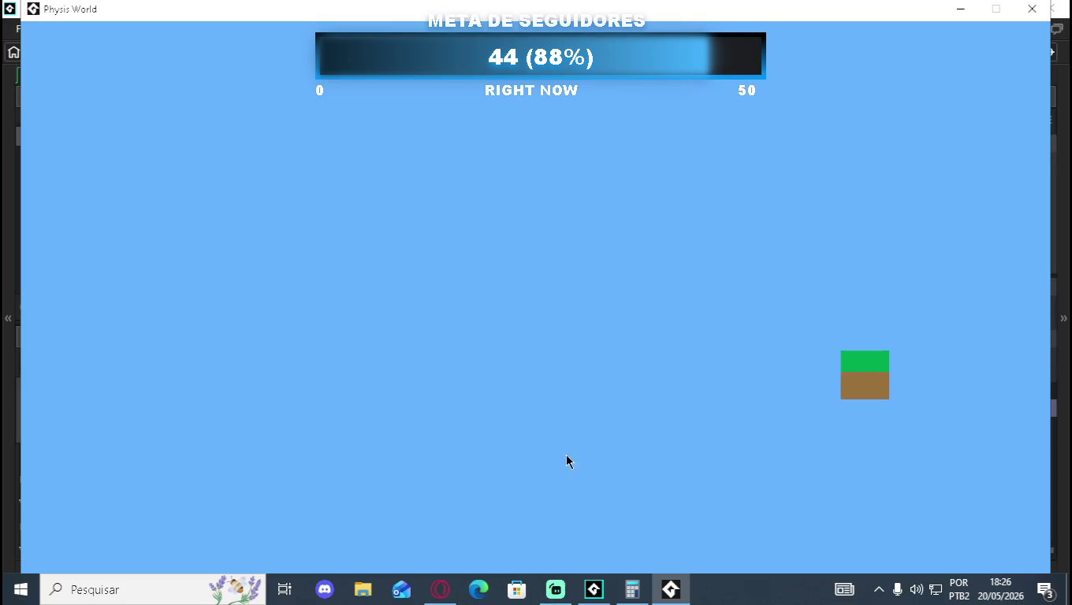
{"action": "mouse_move", "coordinate": [524, 534]}
{"action": "left_mouse_down"}
{"action": "mouse_move", "coordinate": [758, 274]}
{"action": "mouse_move", "coordinate": [952, 206]}
{"action": "mouse_move", "coordinate": [1059, 214]}
{"action": "left_mouse_up"}
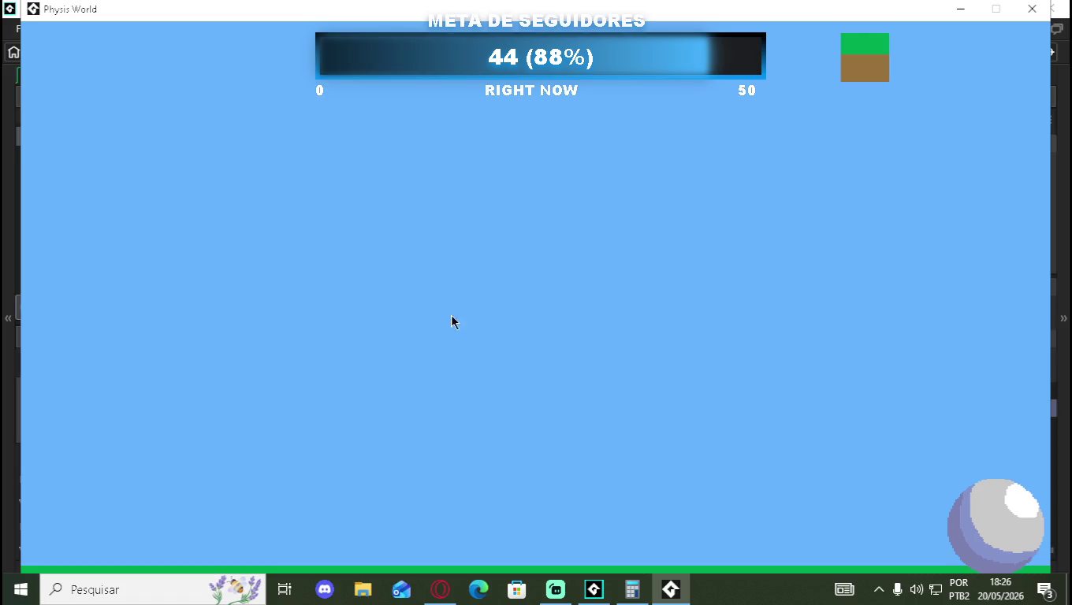
{"action": "left_click_drag", "start_coordinate": [635, 461], "coordinate": [381, 114]}
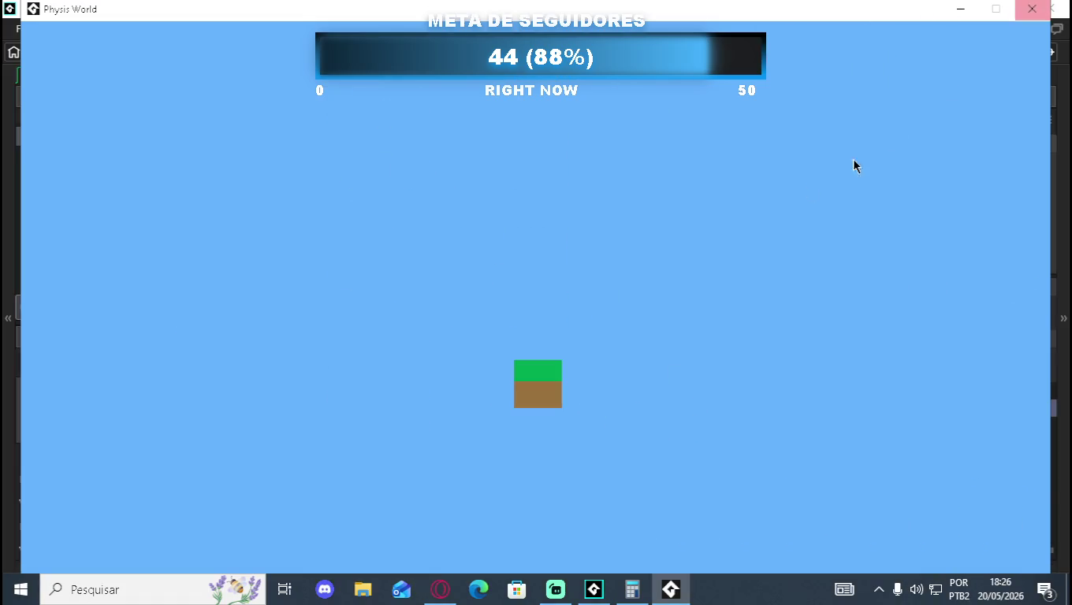
{"action": "left_click", "coordinate": [1032, 9]}
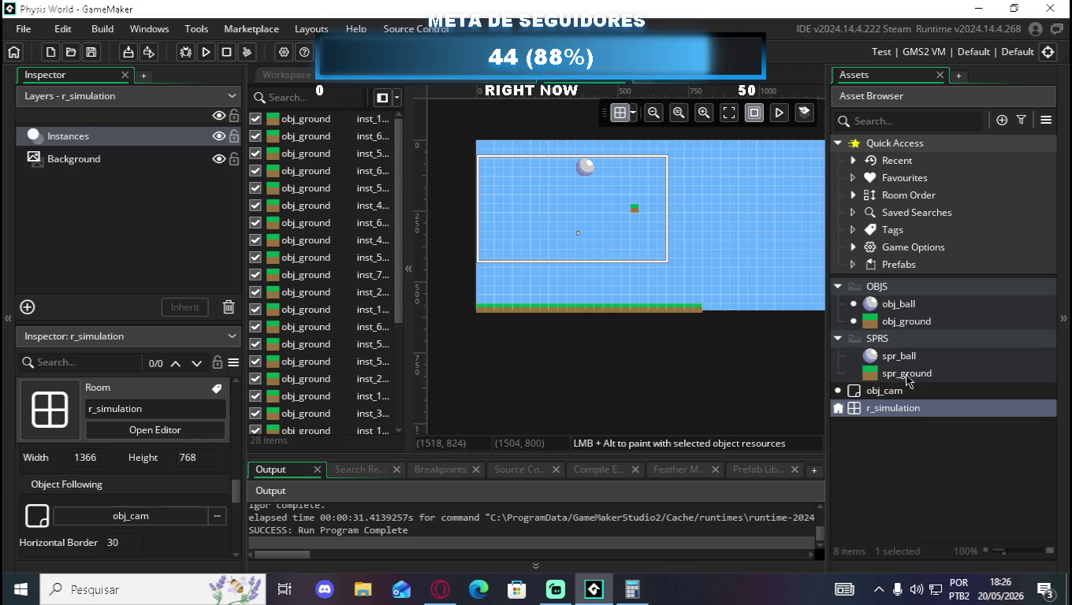
Open obj_cam and add a Key Up – Keypad + event beside its Step event.
{"action": "double_click", "coordinate": [884, 390]}
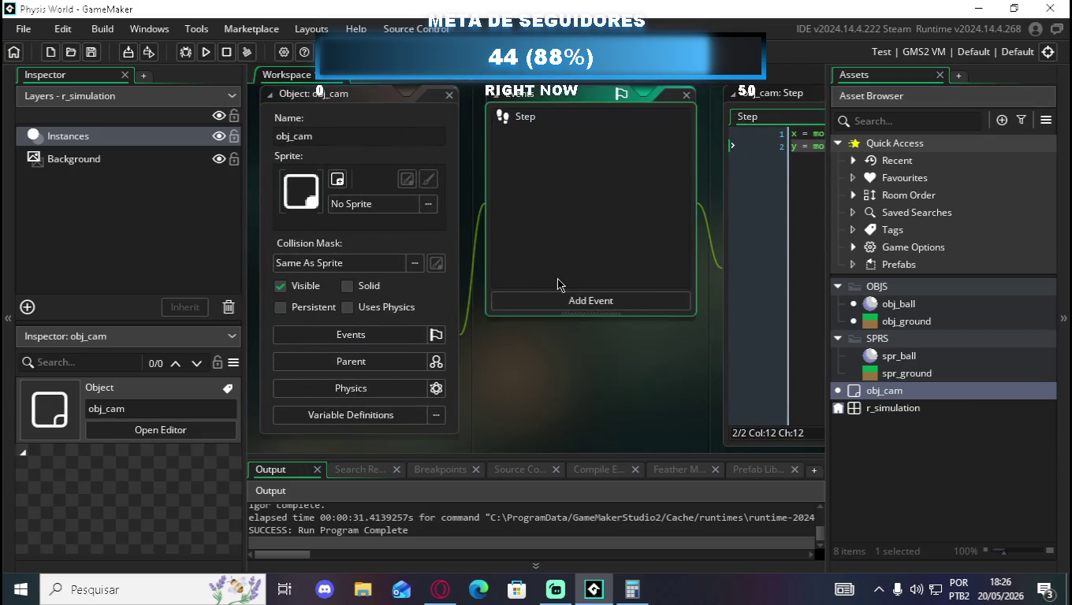
{"action": "left_click", "coordinate": [577, 301]}
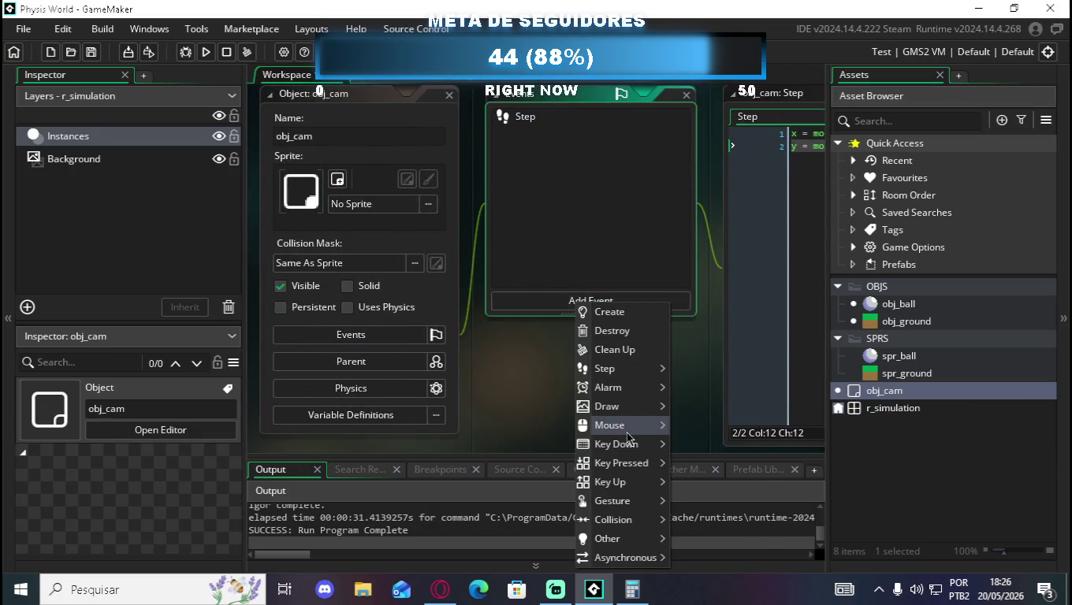
{"action": "mouse_move", "coordinate": [628, 433]}
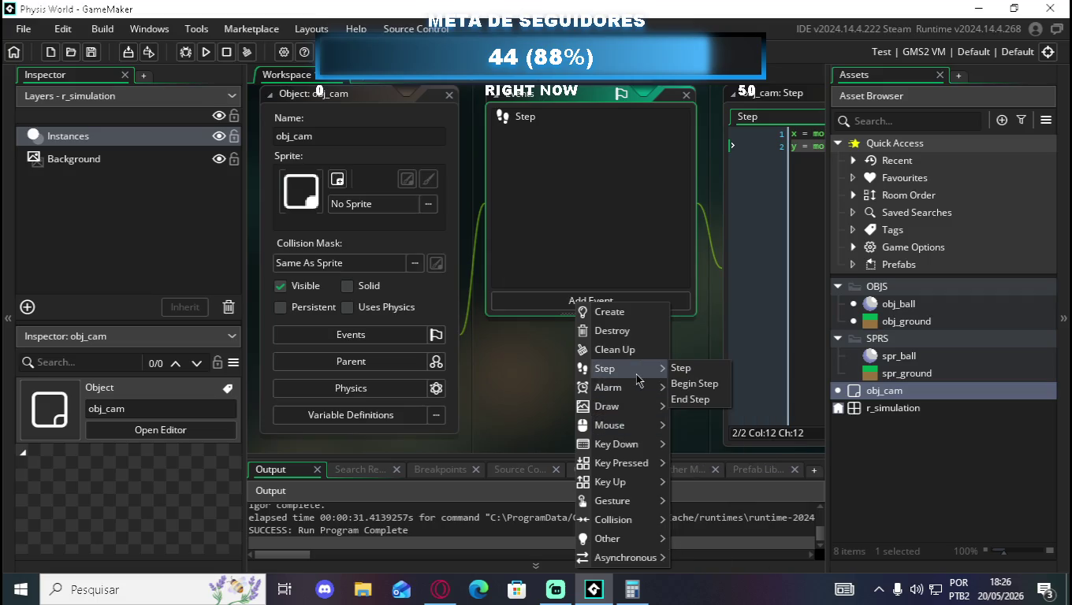
{"action": "mouse_move", "coordinate": [616, 408]}
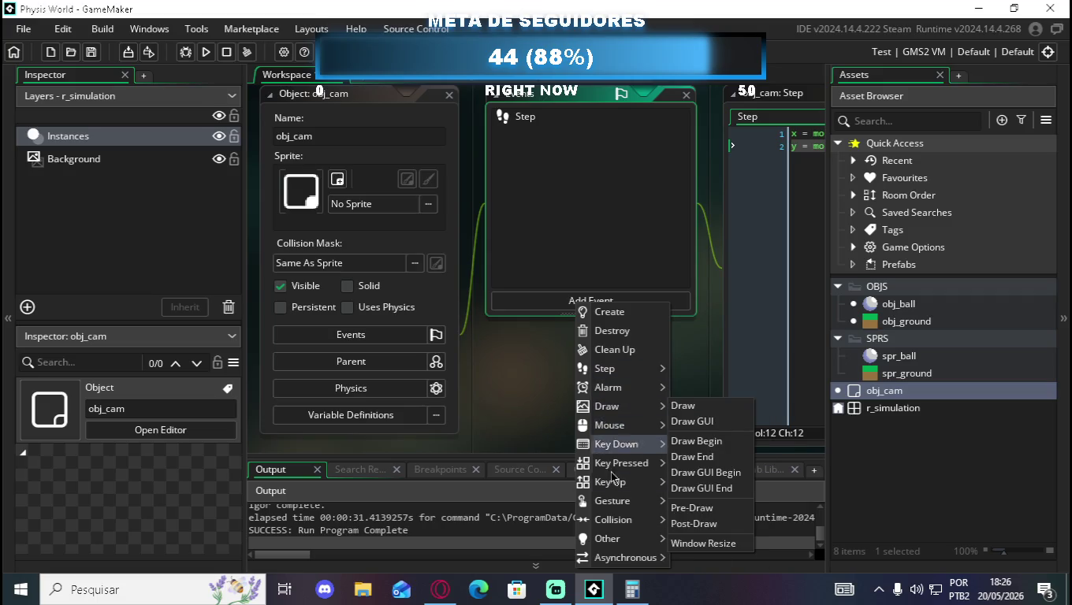
{"action": "mouse_move", "coordinate": [618, 519]}
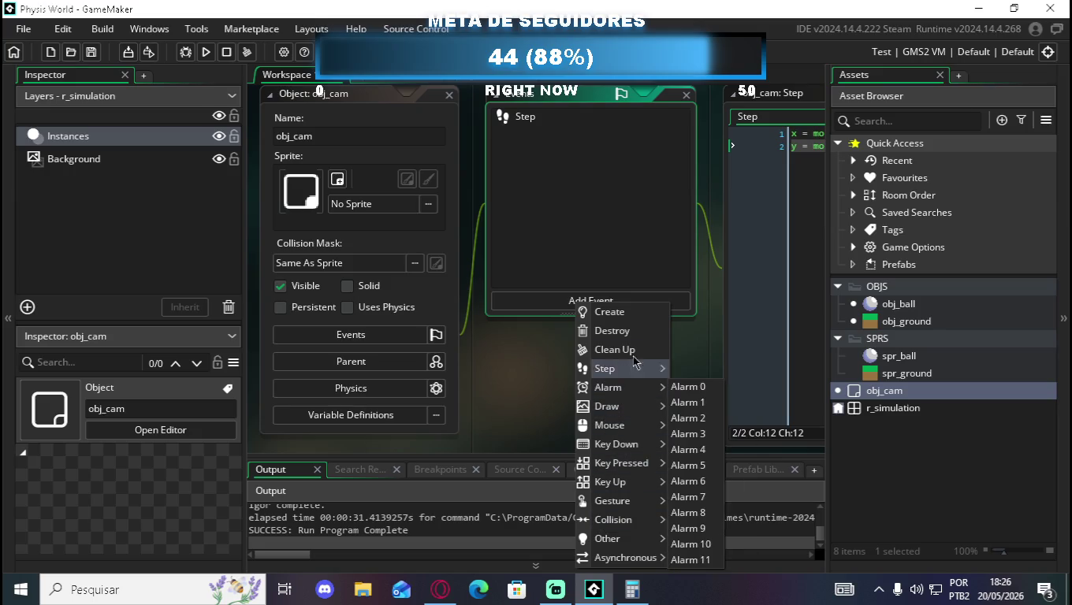
{"action": "mouse_move", "coordinate": [627, 369]}
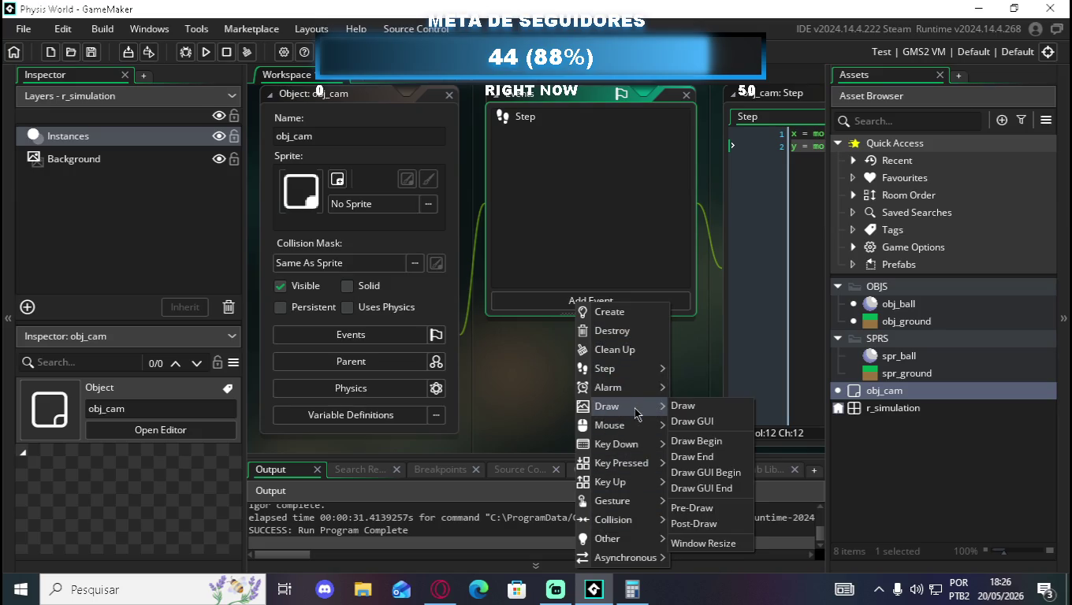
{"action": "mouse_move", "coordinate": [638, 387]}
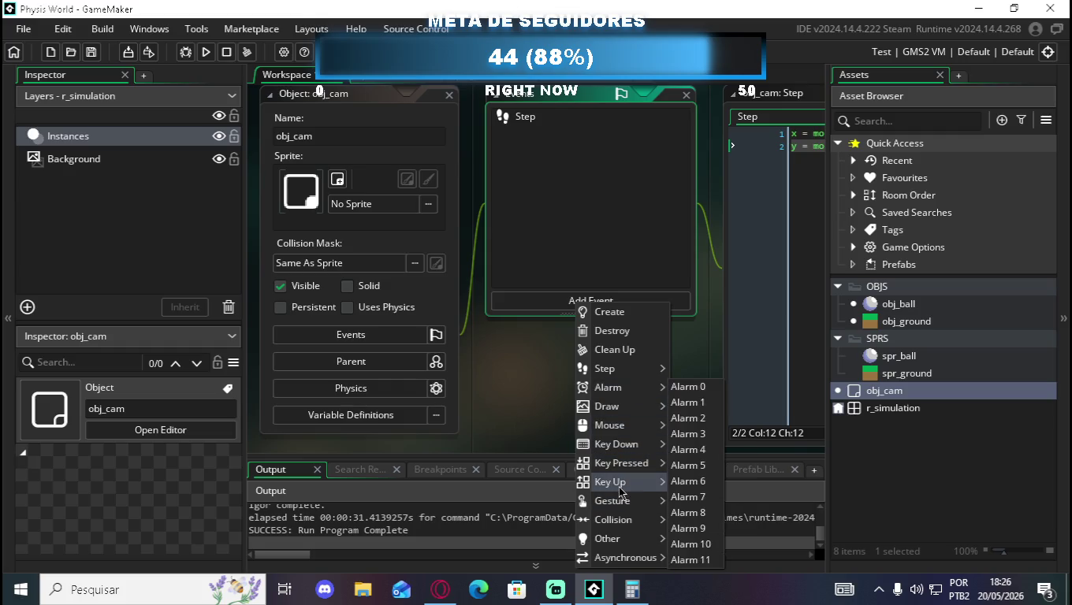
{"action": "mouse_move", "coordinate": [618, 484]}
{"action": "mouse_move", "coordinate": [682, 479]}
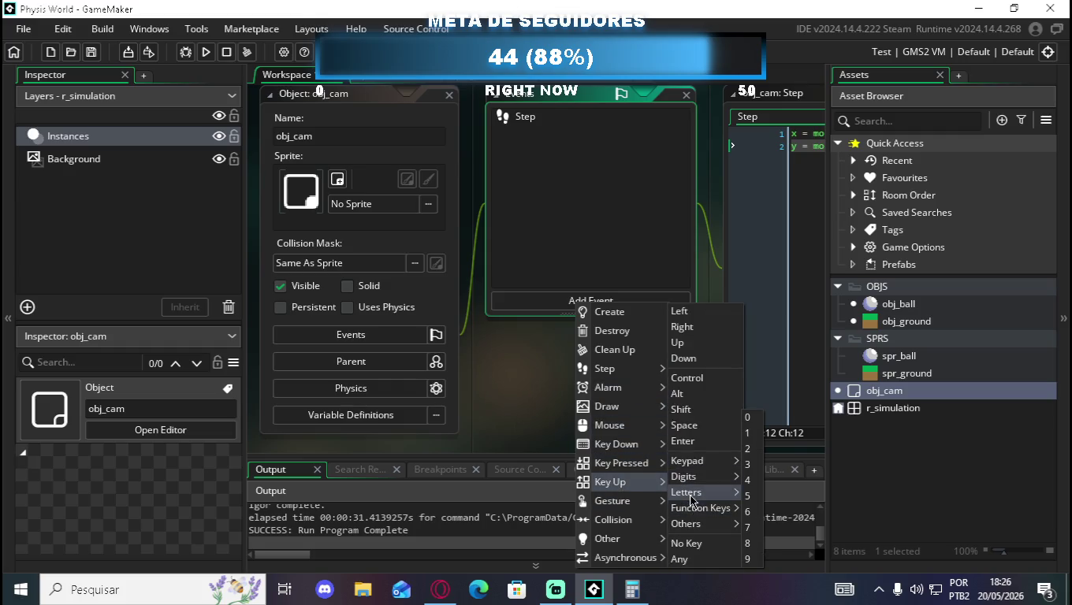
{"action": "mouse_move", "coordinate": [693, 507]}
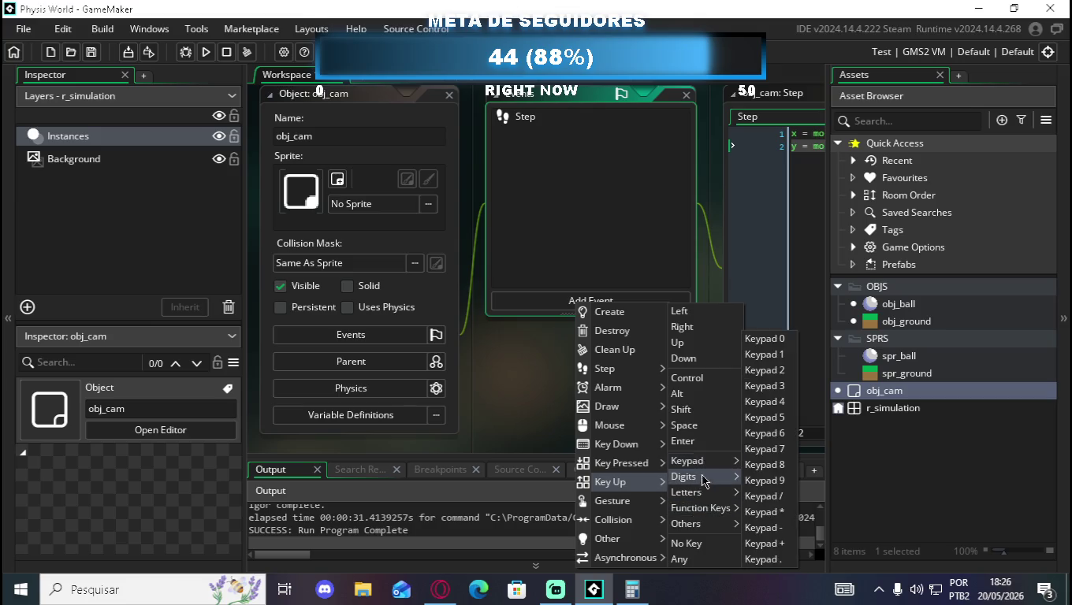
{"action": "mouse_move", "coordinate": [705, 460]}
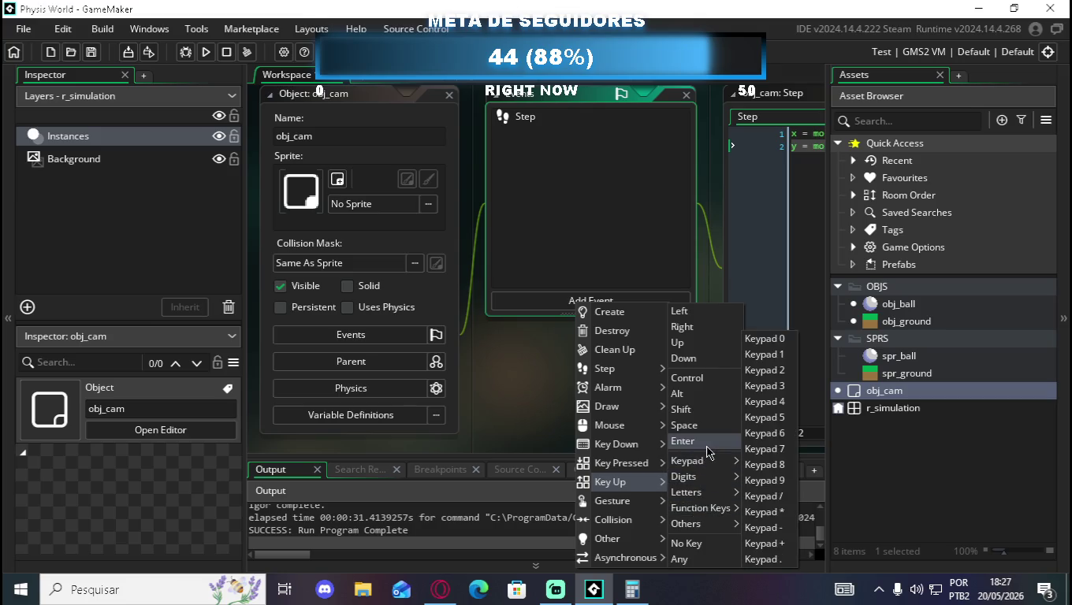
{"action": "left_click", "coordinate": [763, 543]}
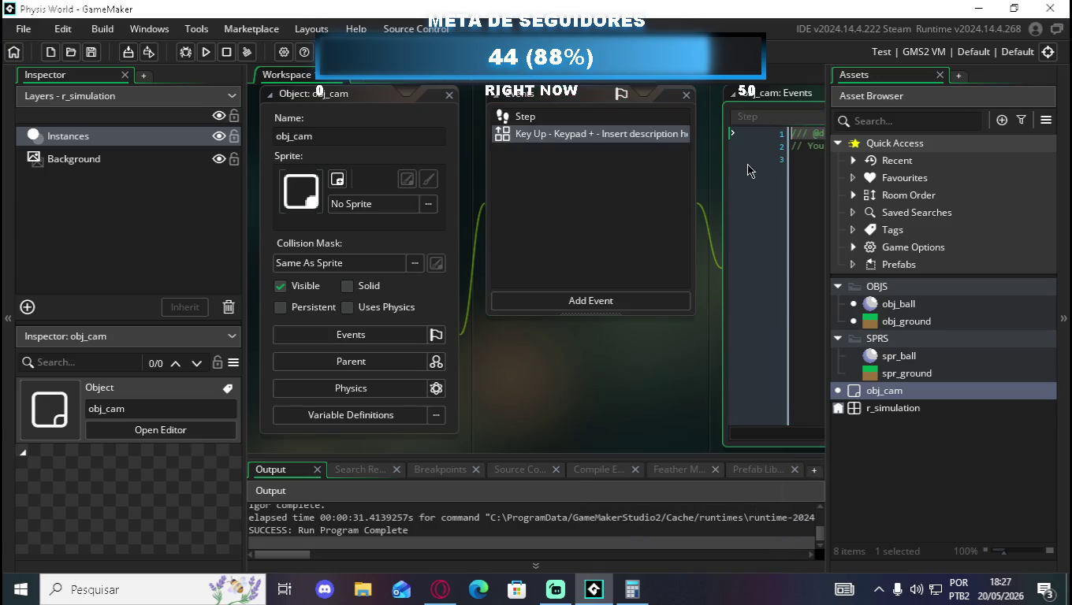
Replace the Keypad + event's placeholder comment with 'camera' and browse the camera suggestions.
{"action": "key", "text": "ctrl+a"}
{"action": "key", "text": "BackSpace"}
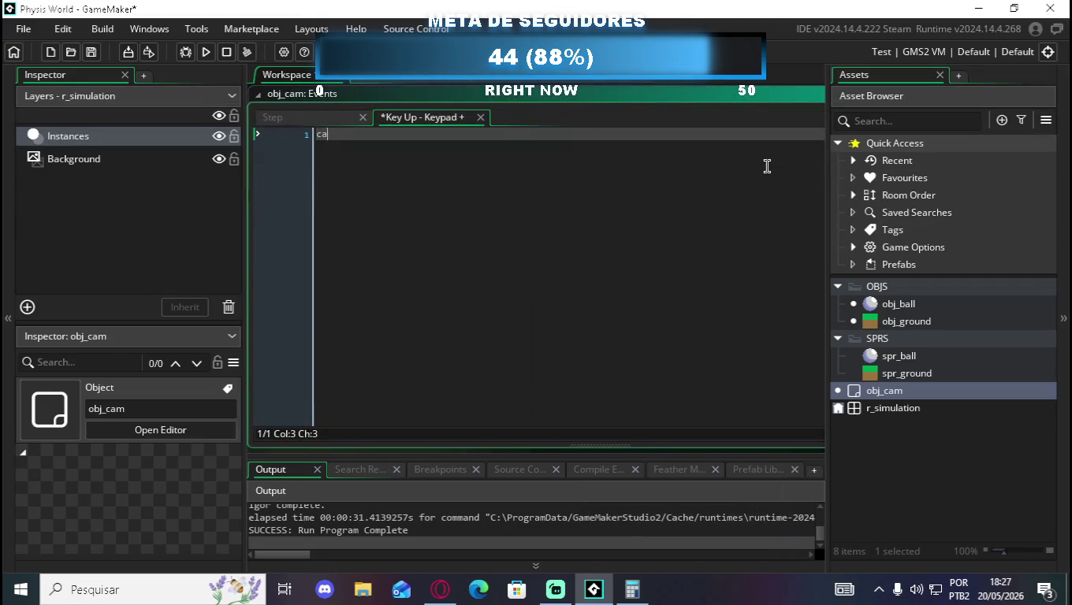
{"action": "type", "text": "camera"}
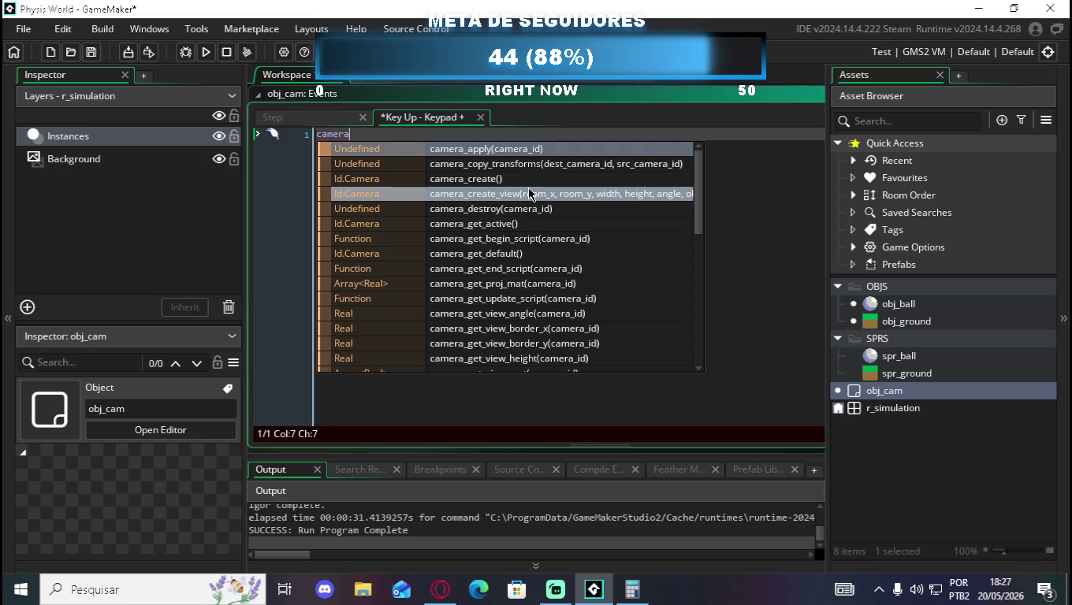
{"action": "scroll", "coordinate": [527, 199], "scroll_direction": "down", "scroll_amount": 6}
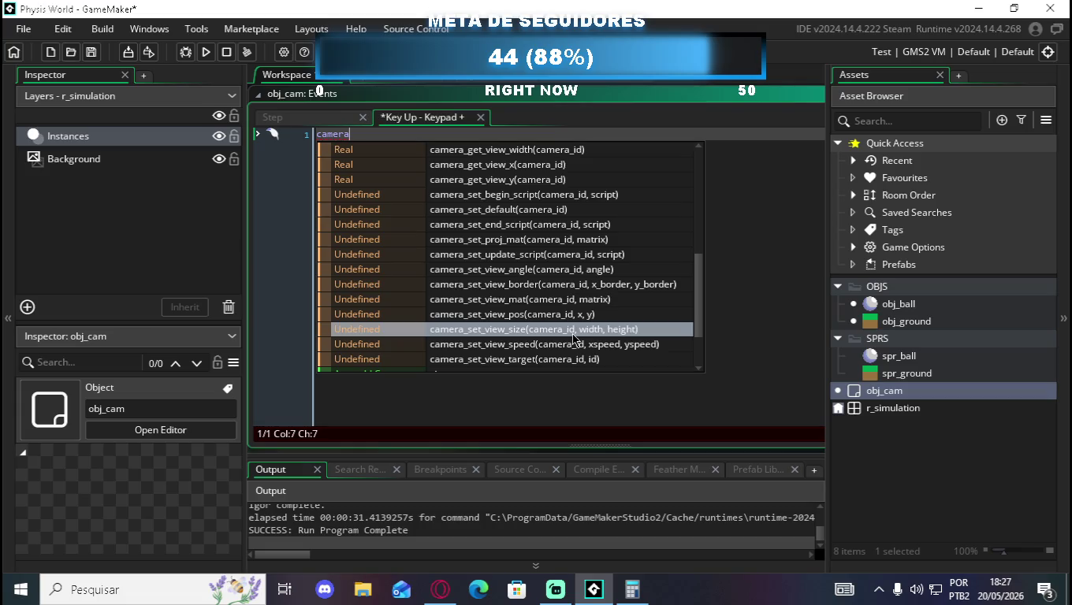
{"action": "scroll", "coordinate": [574, 340], "scroll_direction": "down", "scroll_amount": 2}
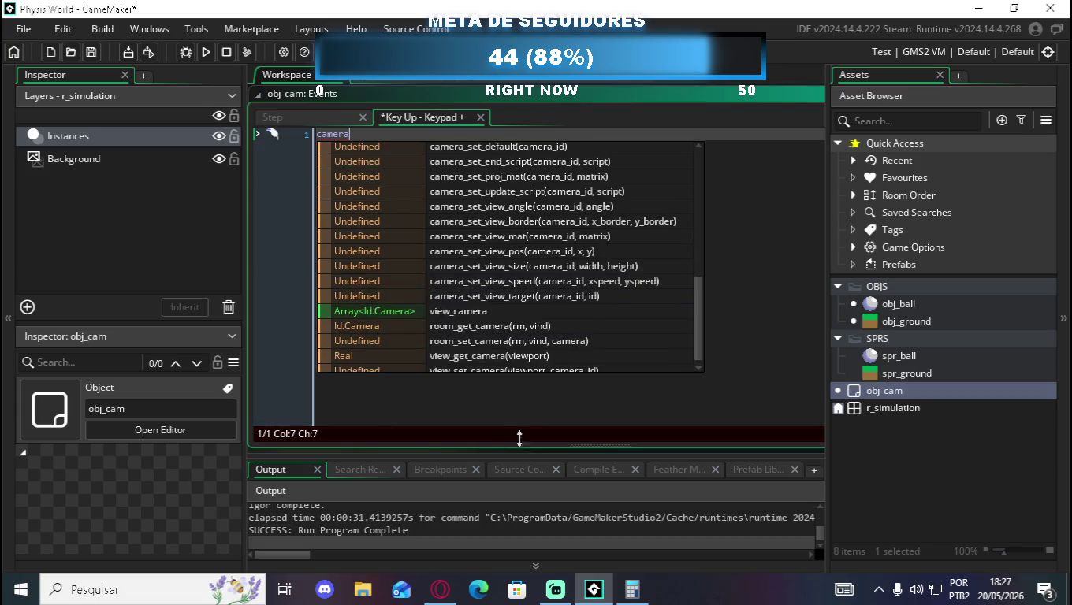
{"action": "key", "text": "Escape"}
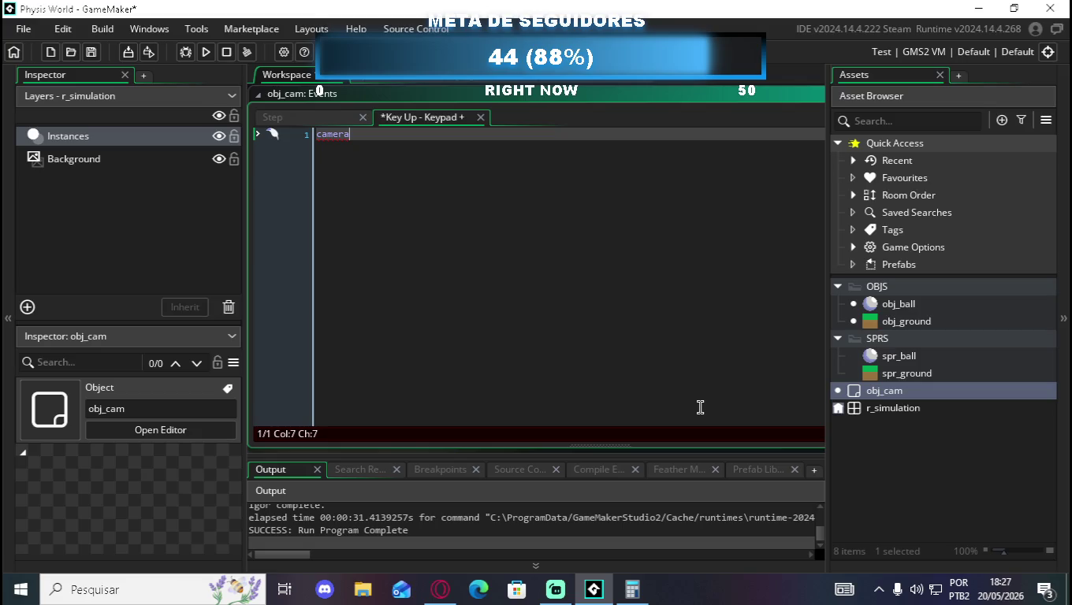
Check the live chat in the streaming software, then bring up the browser with ChatGPT.
{"action": "left_click", "coordinate": [557, 591]}
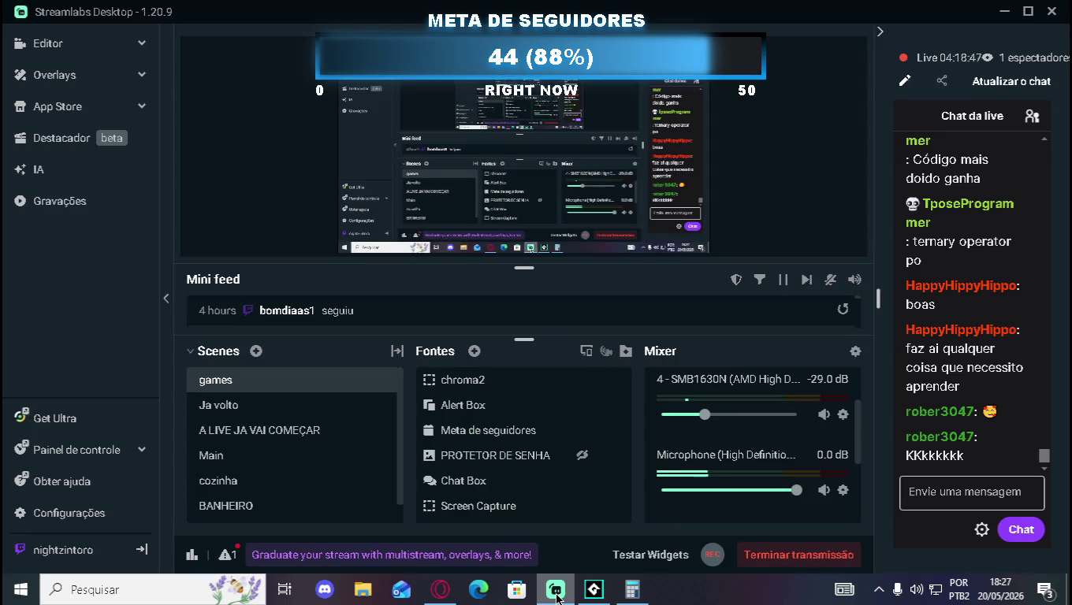
{"action": "left_click", "coordinate": [556, 597]}
{"action": "left_click", "coordinate": [557, 592]}
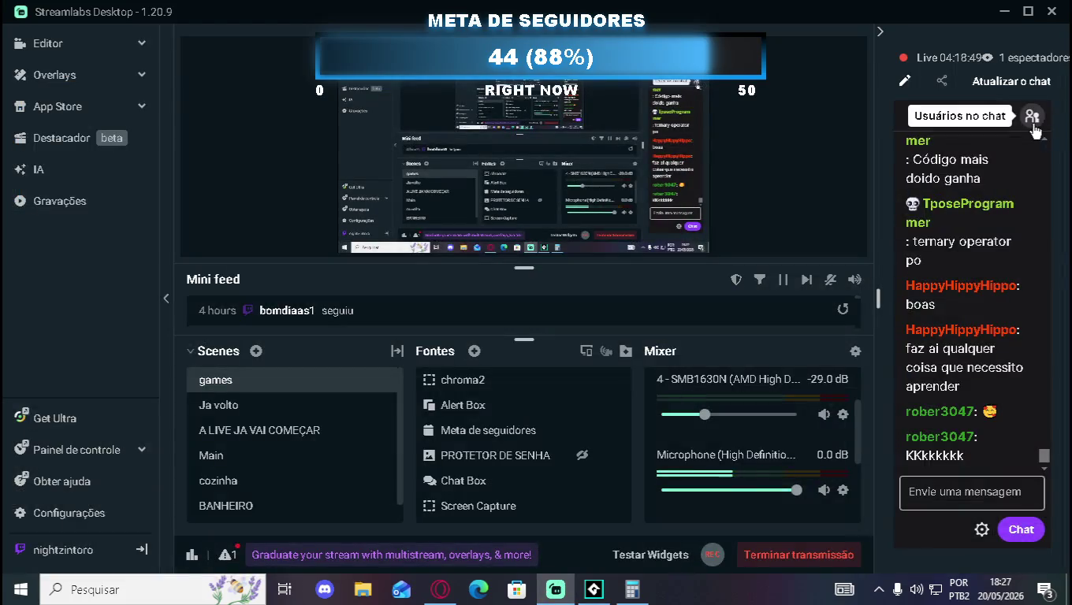
{"action": "left_click", "coordinate": [1030, 117]}
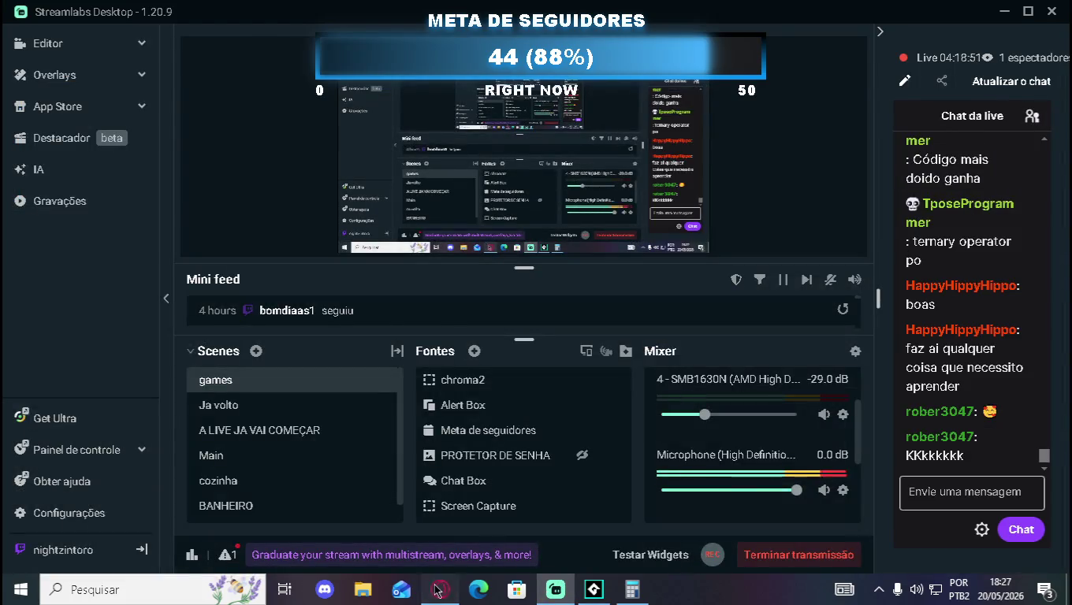
{"action": "left_click", "coordinate": [439, 589]}
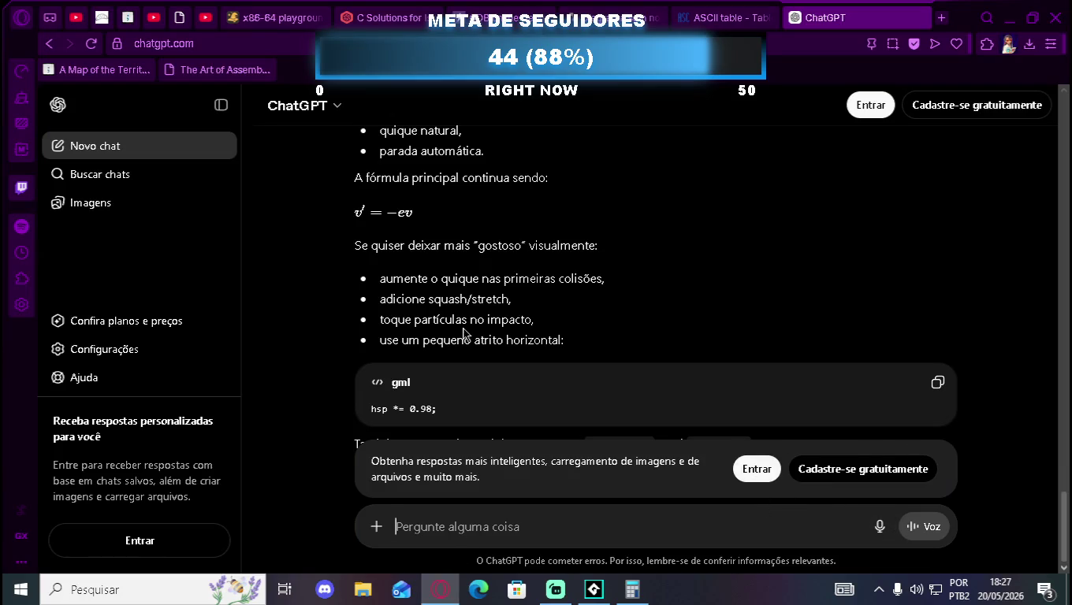
Ask ChatGPT, in Portuguese, for a keyboard zoom system for the camera object, staying signed out.
{"action": "type", "text": "faz um sistema de camera simples"}
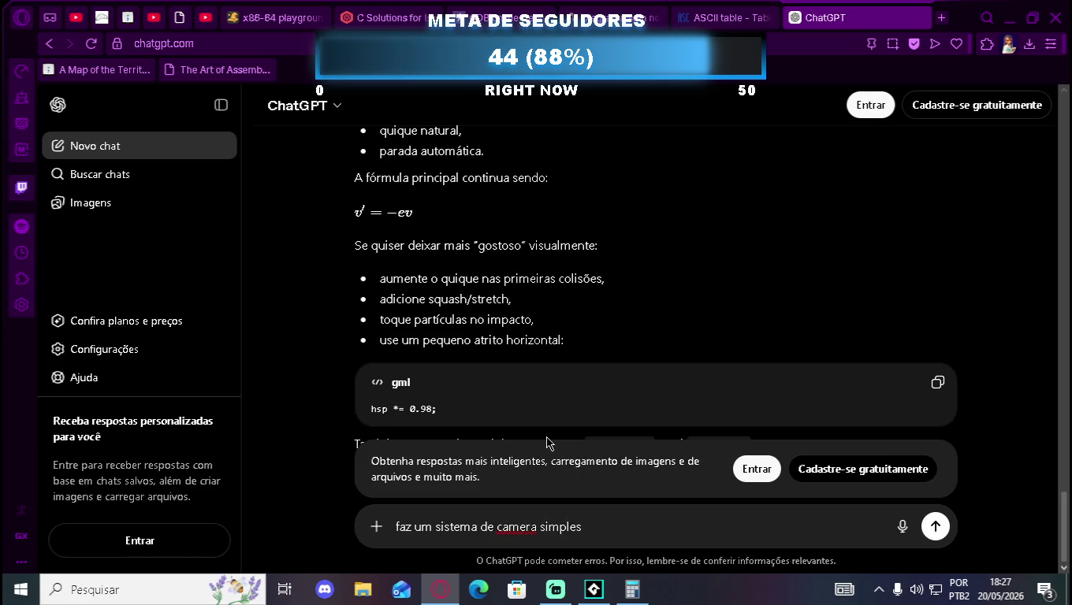
{"action": "type", "text": "para um obj came"}
{"action": "type", "text": "ra, q"}
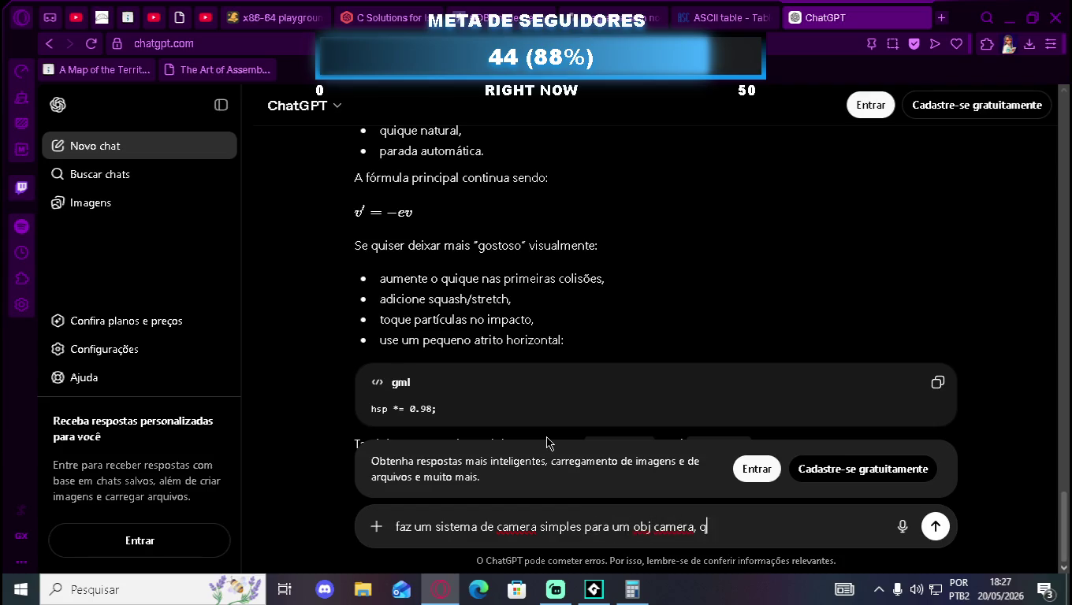
{"action": "type", "text": "ormal, tipo"}
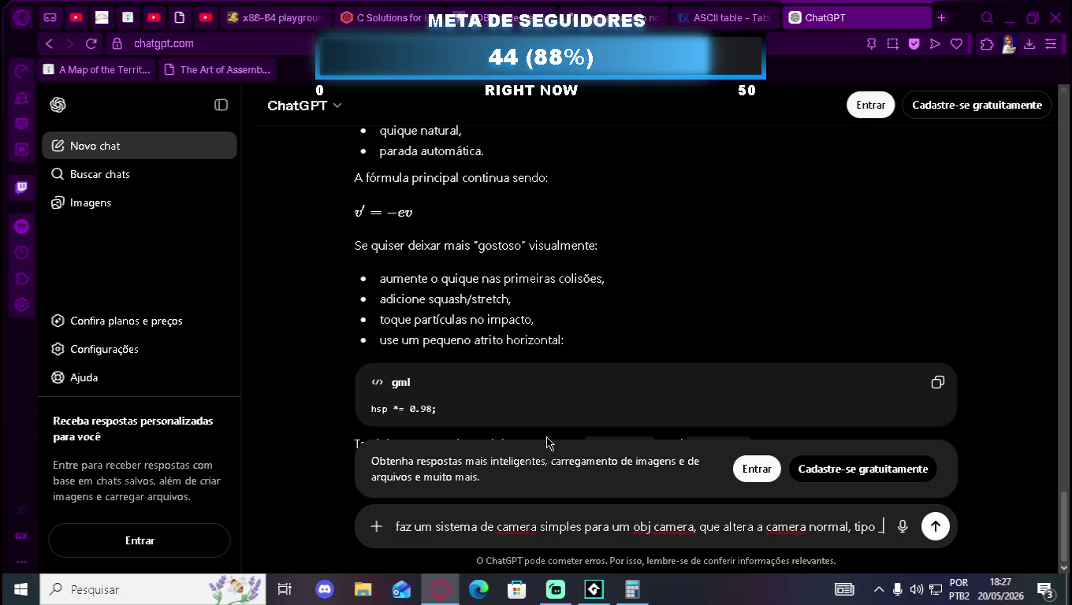
{"action": "type", "text": " + da zoom"}
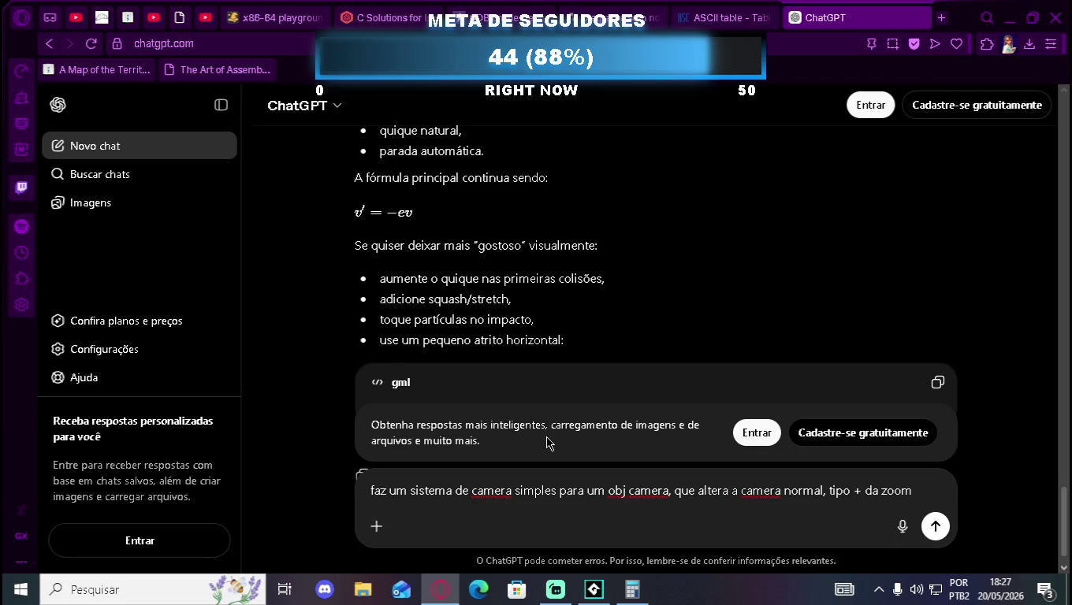
{"action": "type", "text": "umentando saca tipo incrementando e - diminui"}
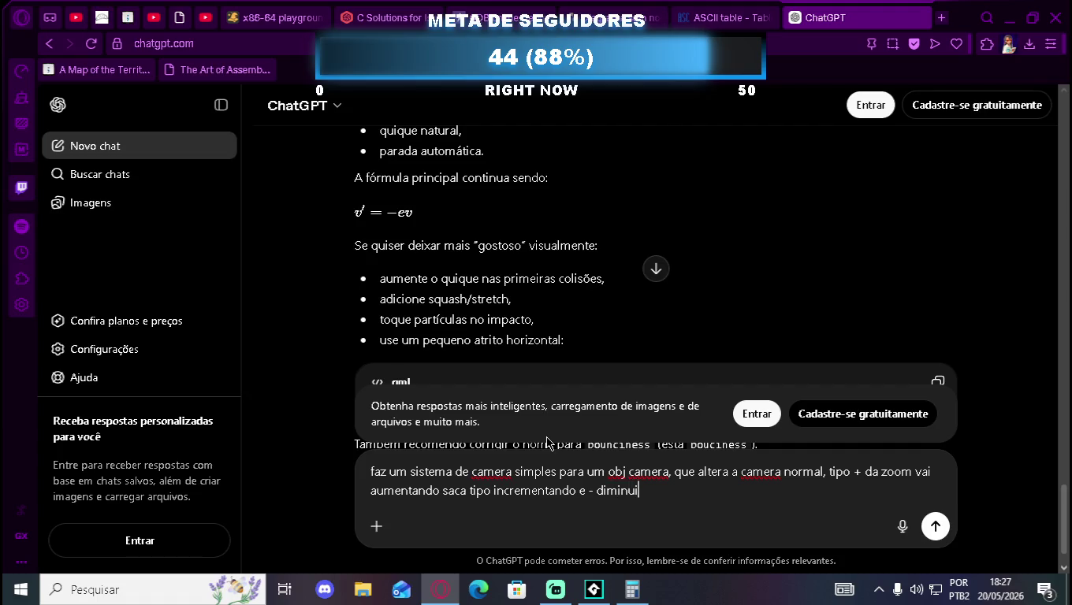
{"action": "type", "text": "do teclado"}
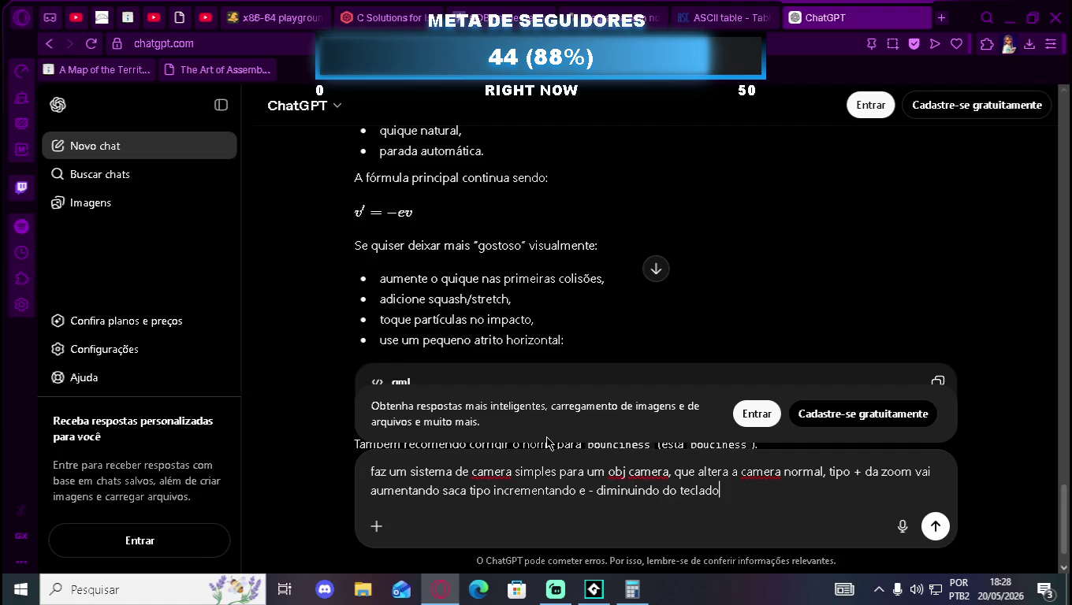
{"action": "key", "text": "Return"}
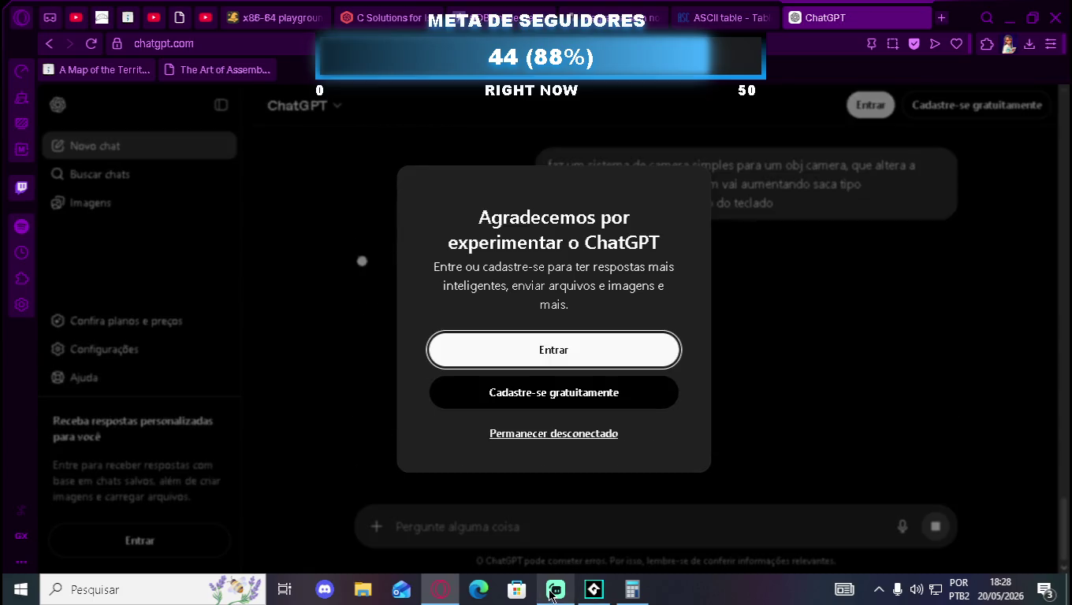
{"action": "left_click", "coordinate": [577, 435]}
Select the Create Event code in ChatGPT's answer and return to GameMaker.
{"action": "scroll", "coordinate": [579, 424], "scroll_direction": "down", "scroll_amount": 1}
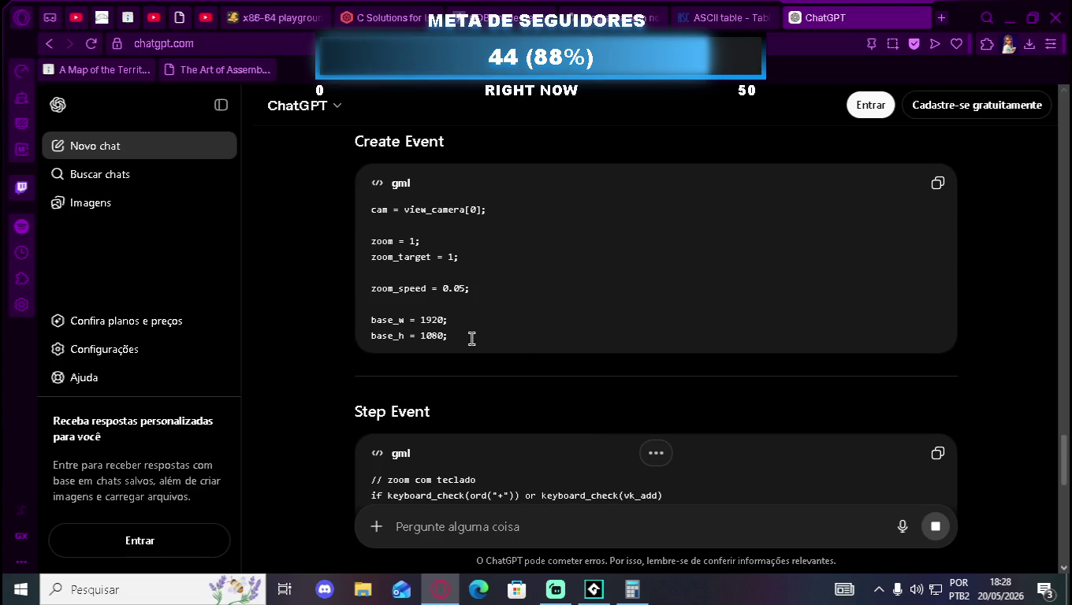
{"action": "left_click_drag", "start_coordinate": [472, 337], "coordinate": [352, 202]}
{"action": "key", "text": "ctrl+c"}
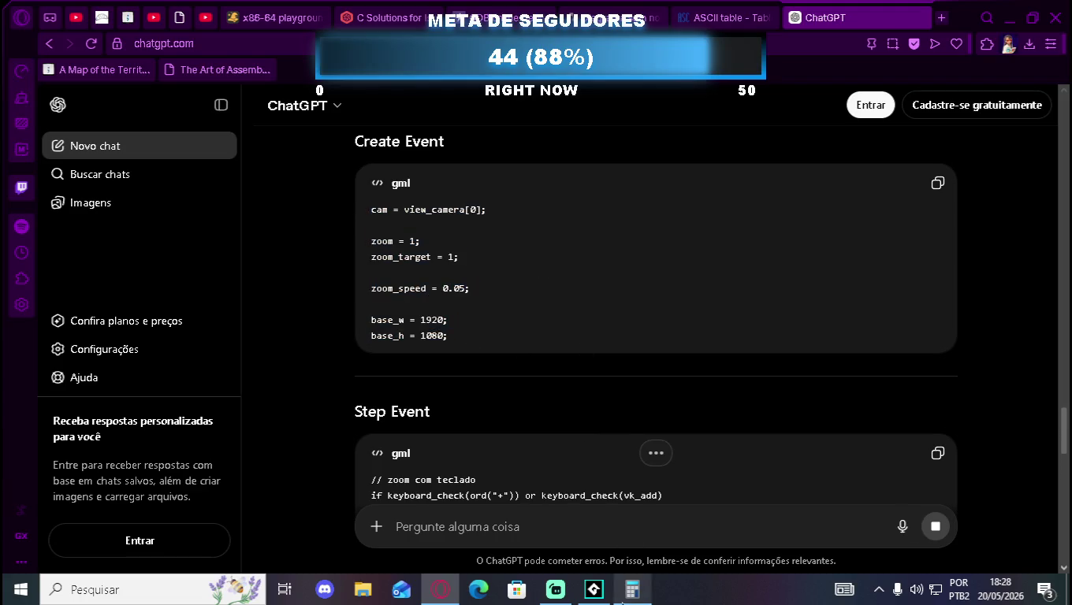
{"action": "left_click", "coordinate": [570, 592]}
{"action": "left_click", "coordinate": [593, 590]}
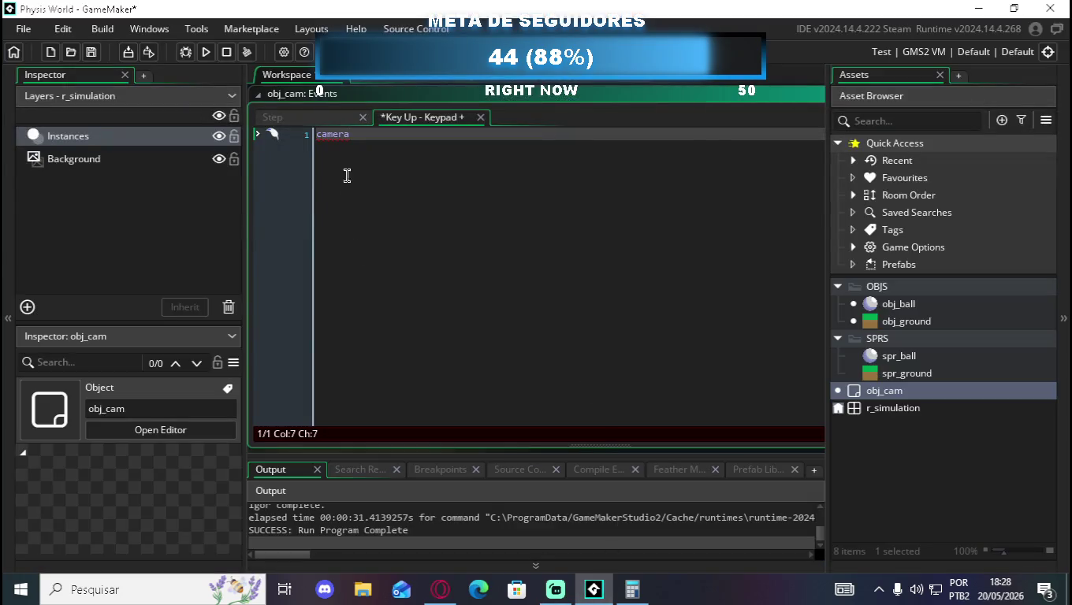
Add a Create event to obj_cam and paste the camera zoom code into it.
{"action": "double_click", "coordinate": [876, 390]}
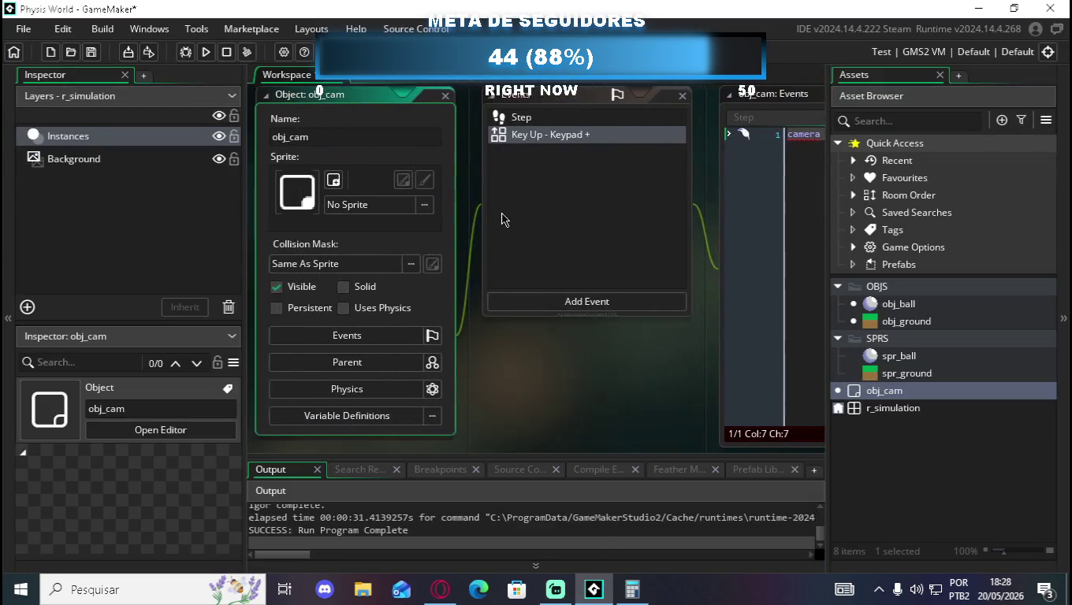
{"action": "left_click", "coordinate": [555, 297]}
{"action": "left_click", "coordinate": [592, 306]}
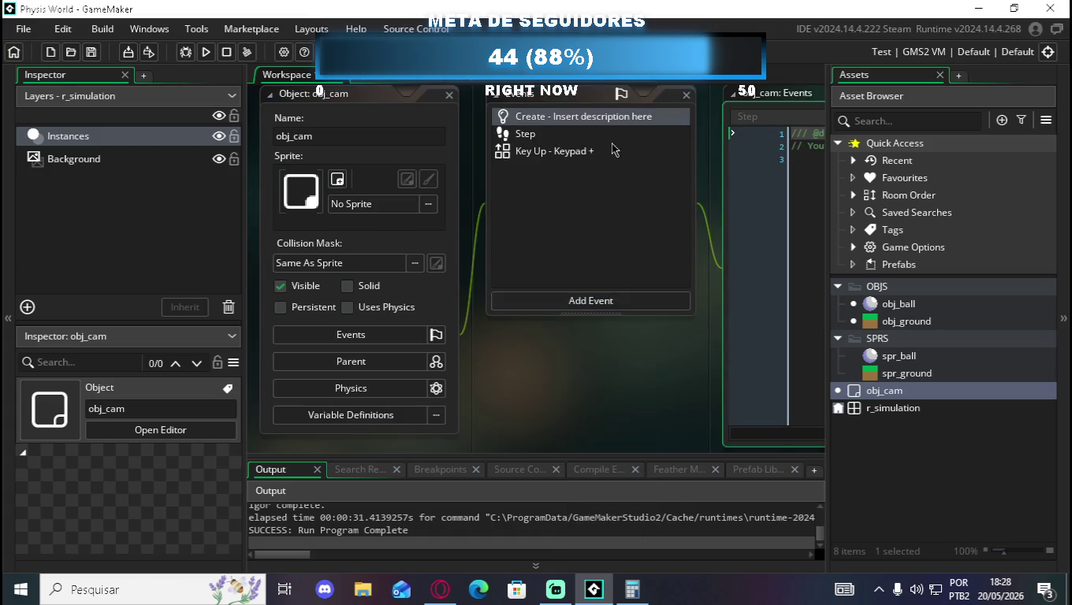
{"action": "double_click", "coordinate": [799, 93]}
{"action": "key", "text": "ctrl+a"}
{"action": "key", "text": "ctrl+v"}
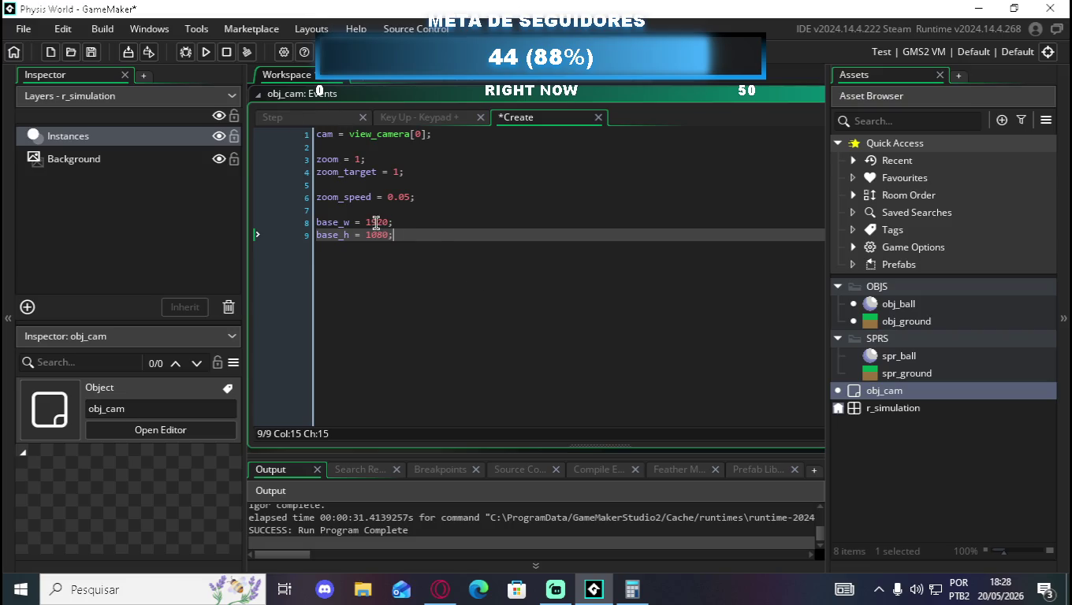
Change base_w from 1920 to 1366 and base_h from 1080 to 768, then open r_simulation.
{"action": "double_click", "coordinate": [377, 223]}
{"action": "type", "text": "1366"}
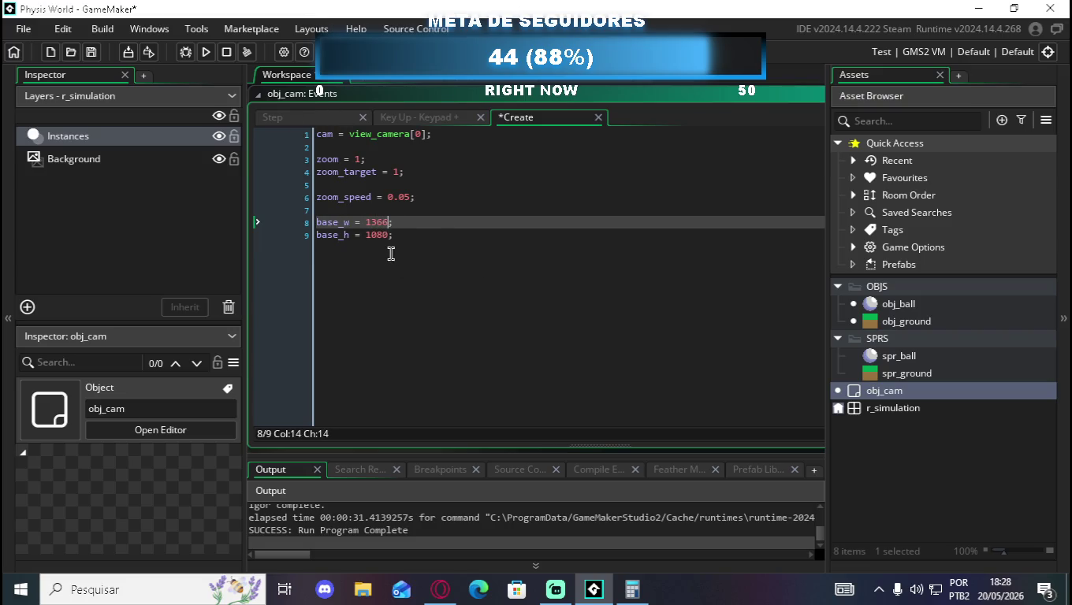
{"action": "double_click", "coordinate": [375, 234]}
{"action": "type", "text": "76"}
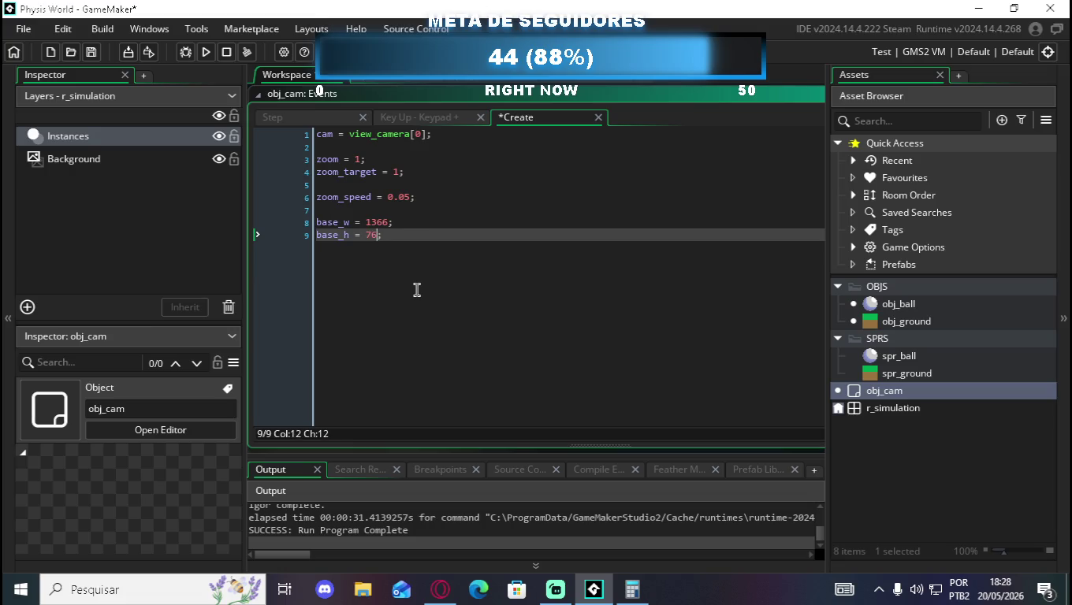
{"action": "type", "text": "8"}
{"action": "left_click", "coordinate": [454, 224]}
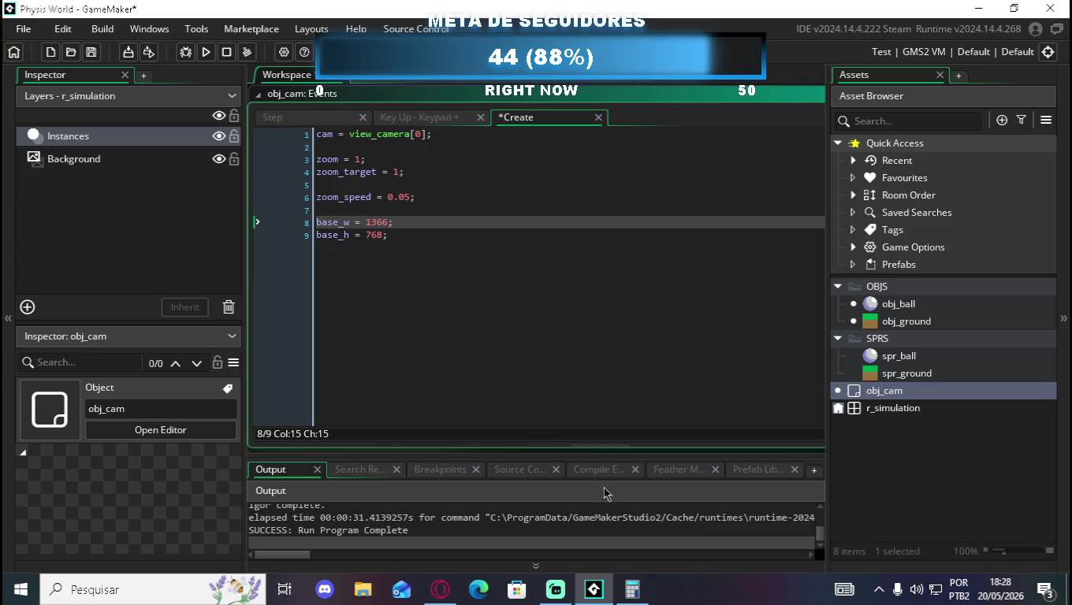
{"action": "double_click", "coordinate": [878, 409]}
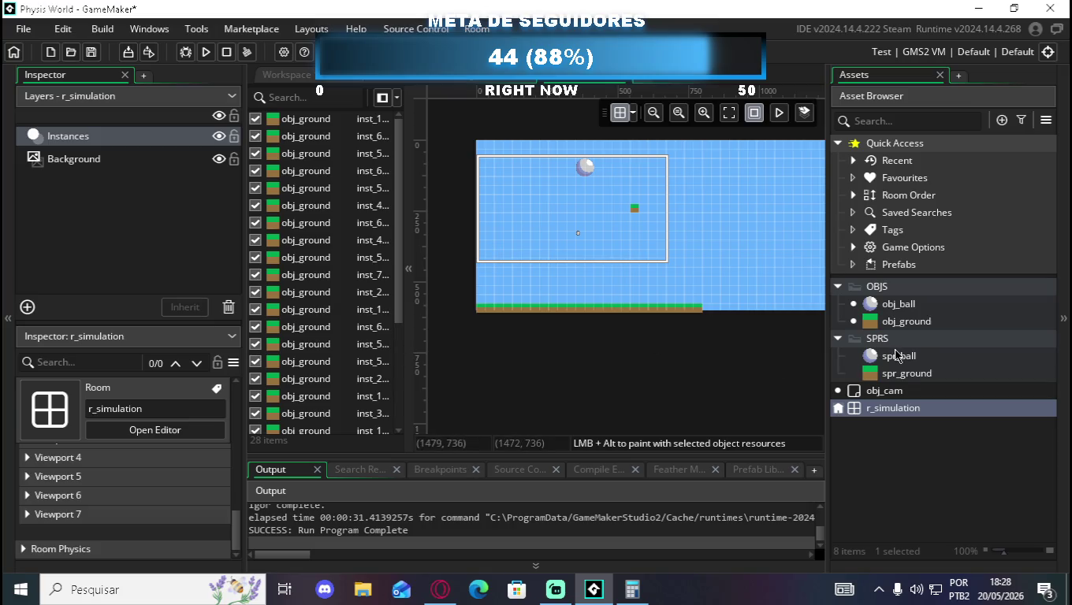
Check the room's Viewport 0 camera size and set obj_cam's base_w to 683.
{"action": "scroll", "coordinate": [71, 473], "scroll_direction": "up", "scroll_amount": 2}
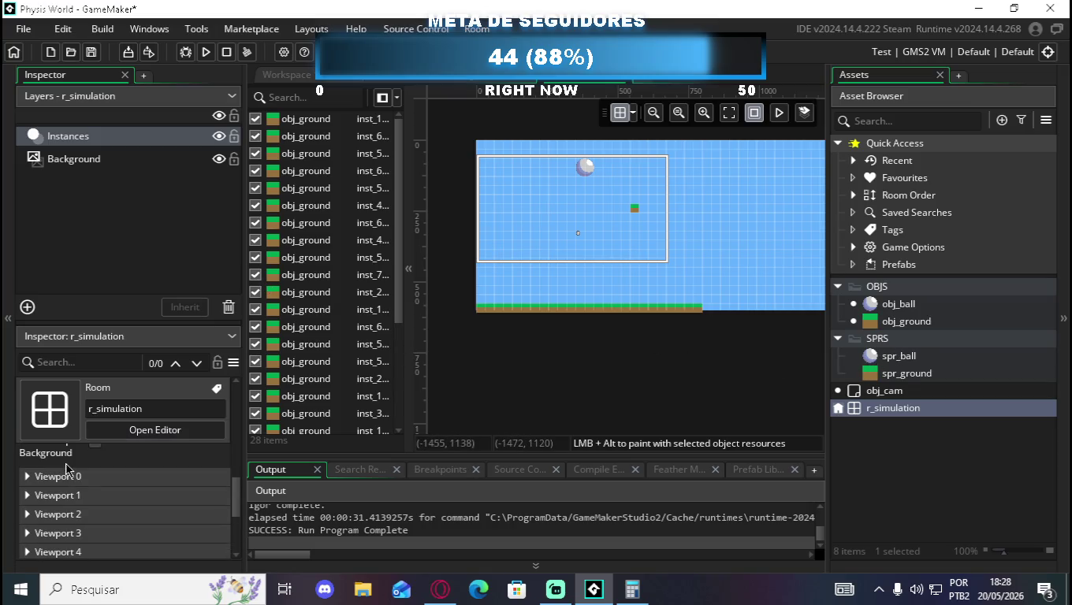
{"action": "left_click", "coordinate": [44, 480]}
{"action": "scroll", "coordinate": [44, 485], "scroll_direction": "down", "scroll_amount": 3}
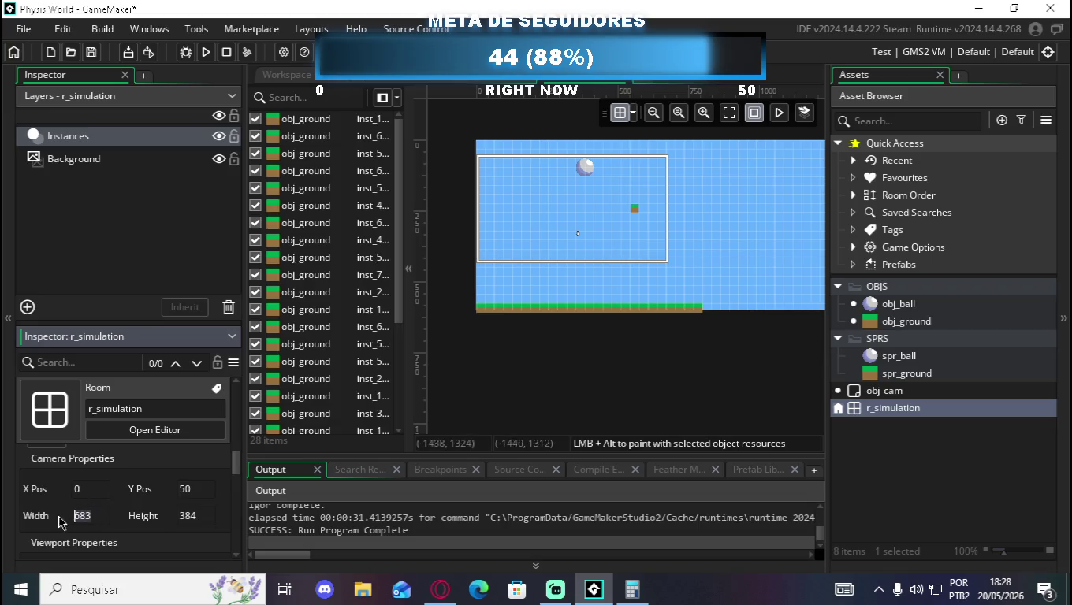
{"action": "left_click", "coordinate": [801, 381]}
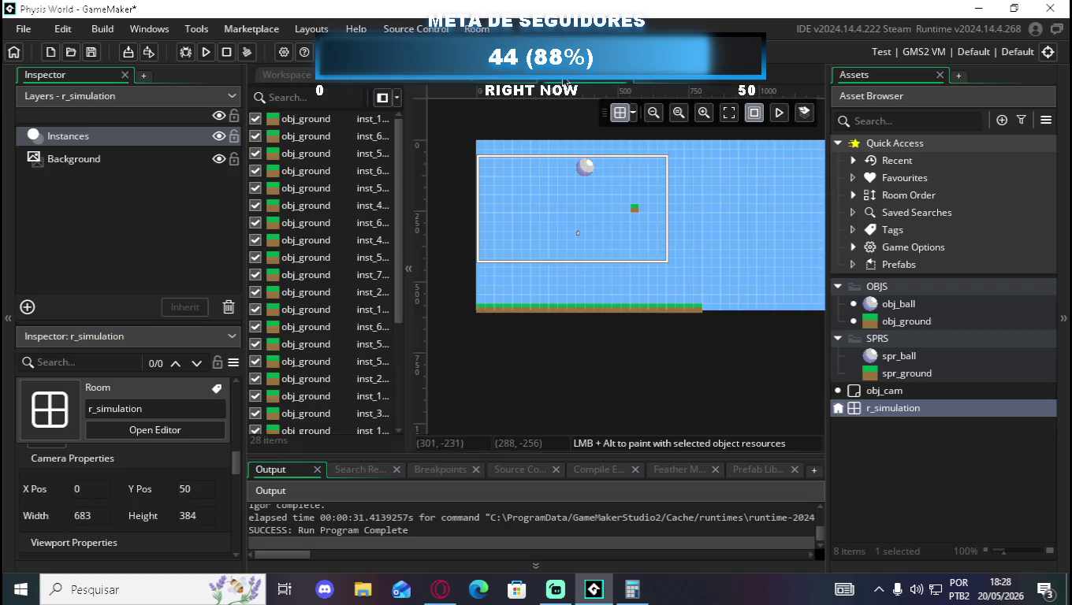
{"action": "double_click", "coordinate": [883, 391]}
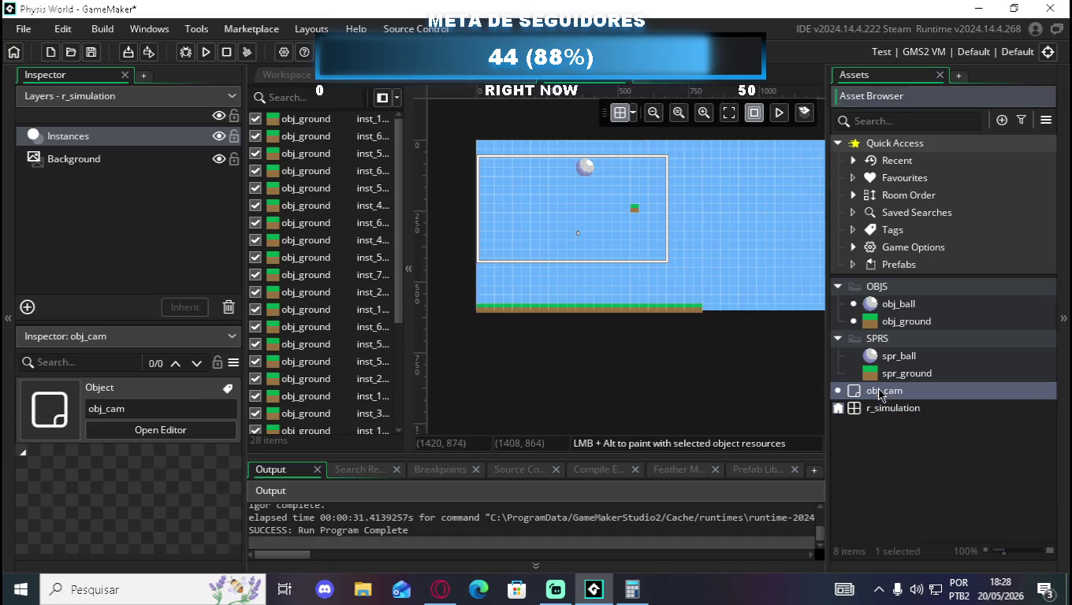
{"action": "double_click", "coordinate": [376, 223]}
{"action": "type", "text": "683"}
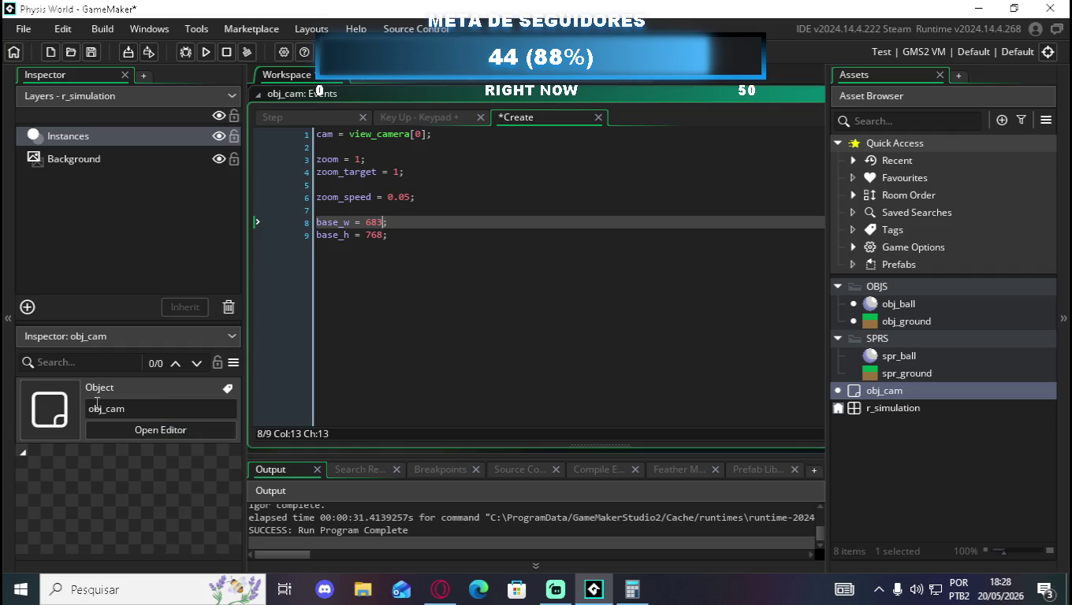
Look up the room camera's Height of 384 in Viewport 0, then reopen obj_cam.
{"action": "double_click", "coordinate": [853, 408]}
{"action": "left_click", "coordinate": [95, 448]}
{"action": "left_click", "coordinate": [96, 448]}
{"action": "scroll", "coordinate": [95, 474], "scroll_direction": "up", "scroll_amount": 1}
{"action": "left_click", "coordinate": [71, 477]}
{"action": "left_click", "coordinate": [187, 516]}
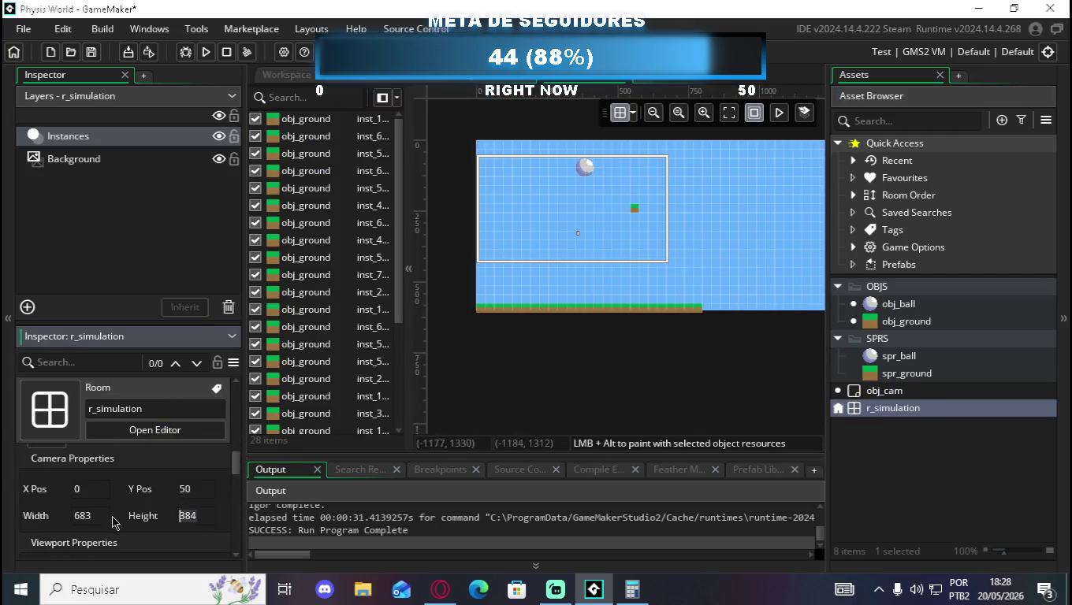
{"action": "double_click", "coordinate": [882, 390]}
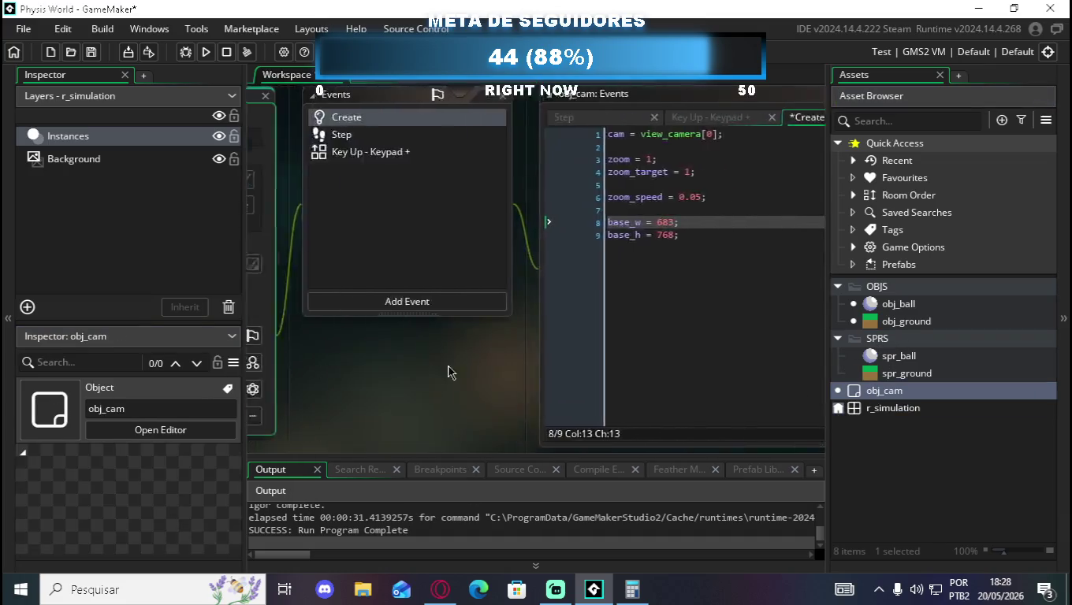
Enlarge the obj_cam code editor and go to the end of the base_h line.
{"action": "double_click", "coordinate": [784, 97]}
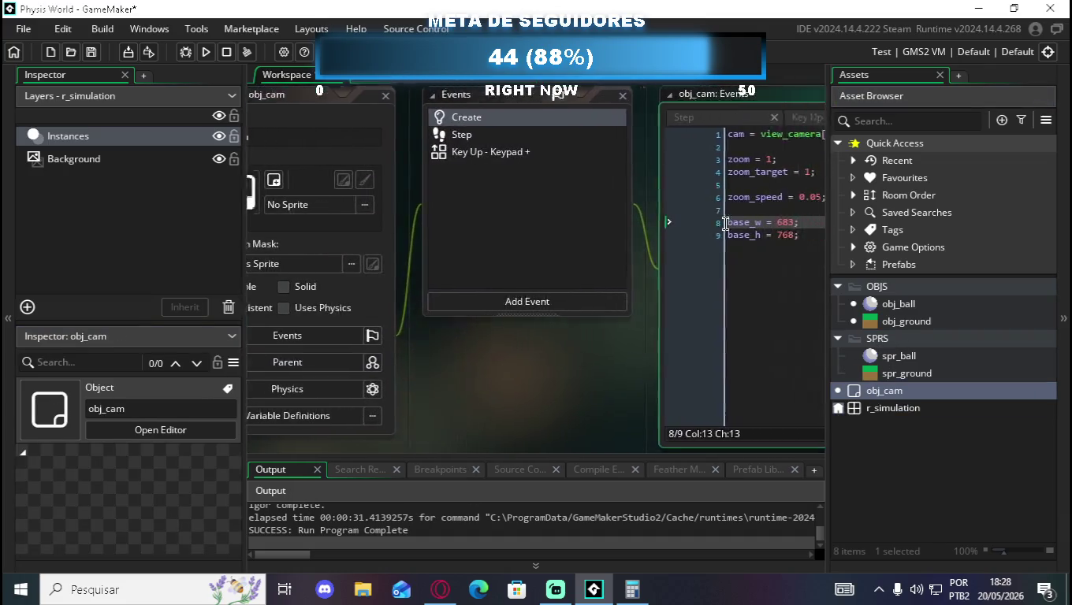
{"action": "left_click", "coordinate": [383, 235]}
{"action": "left_click", "coordinate": [471, 235]}
Copy ChatGPT's Step Event zoom code and paste it into obj_cam's Step event below the mouse lines.
{"action": "left_click", "coordinate": [440, 590]}
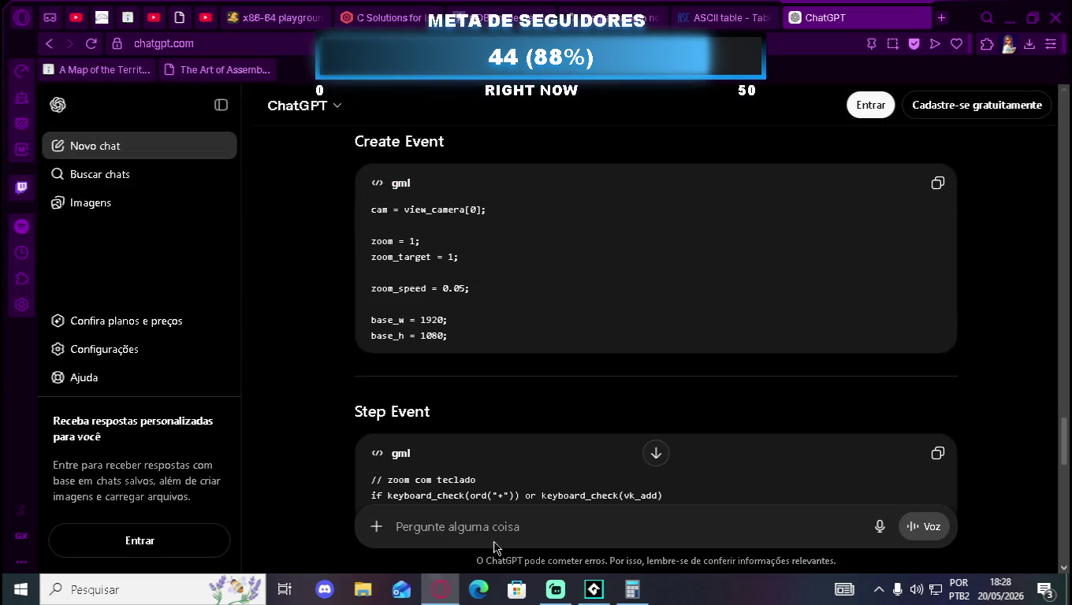
{"action": "scroll", "coordinate": [507, 388], "scroll_direction": "down", "scroll_amount": 2}
{"action": "left_click", "coordinate": [937, 296]}
{"action": "scroll", "coordinate": [787, 448], "scroll_direction": "down", "scroll_amount": 2}
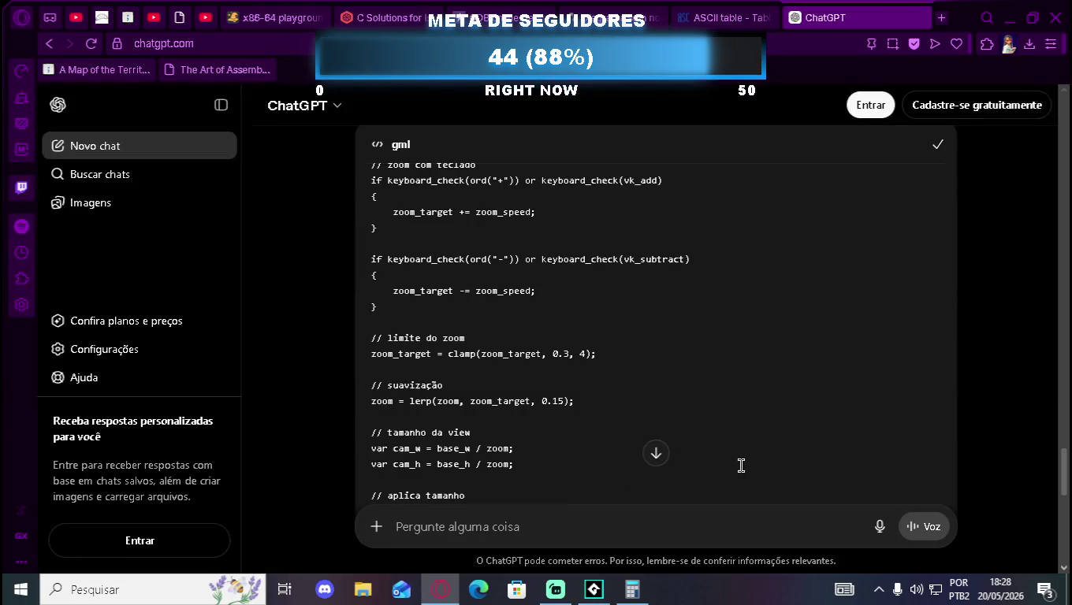
{"action": "left_click", "coordinate": [594, 590]}
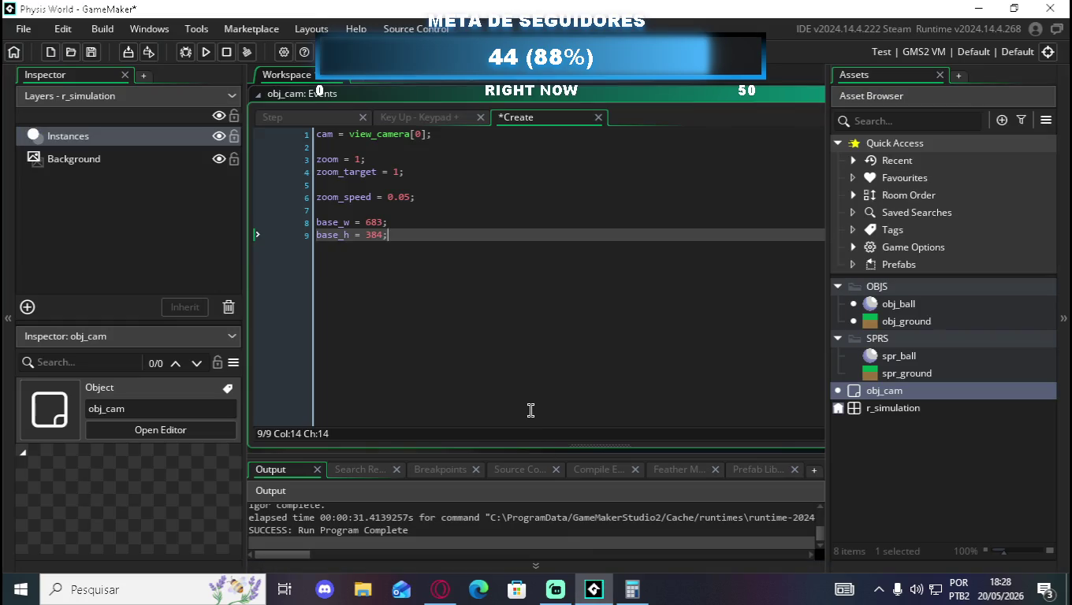
{"action": "left_click", "coordinate": [300, 119]}
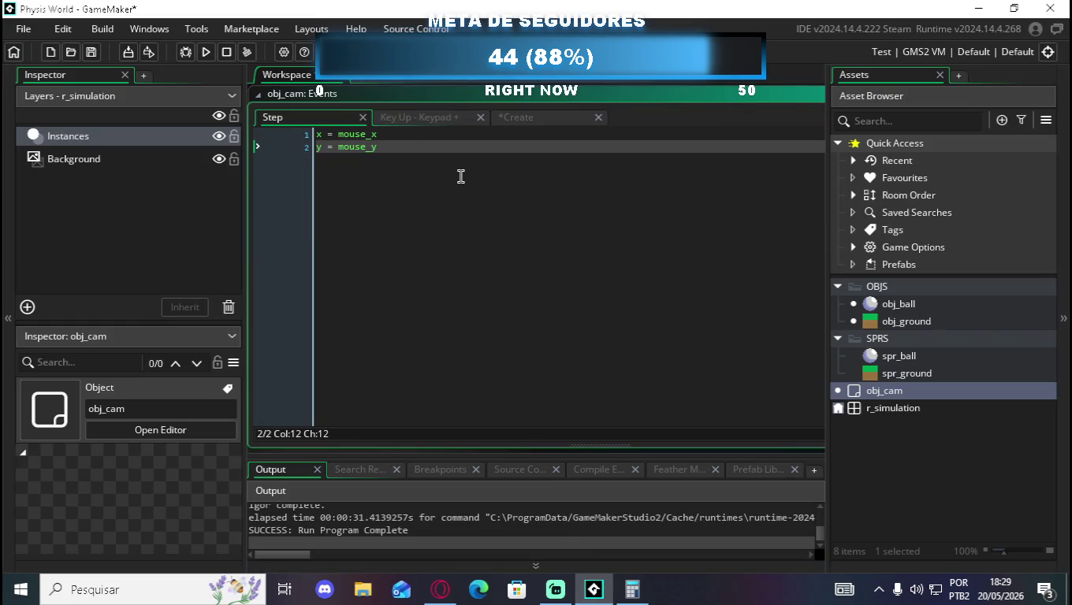
{"action": "key", "text": "Return"}
{"action": "key", "text": "ctrl+v"}
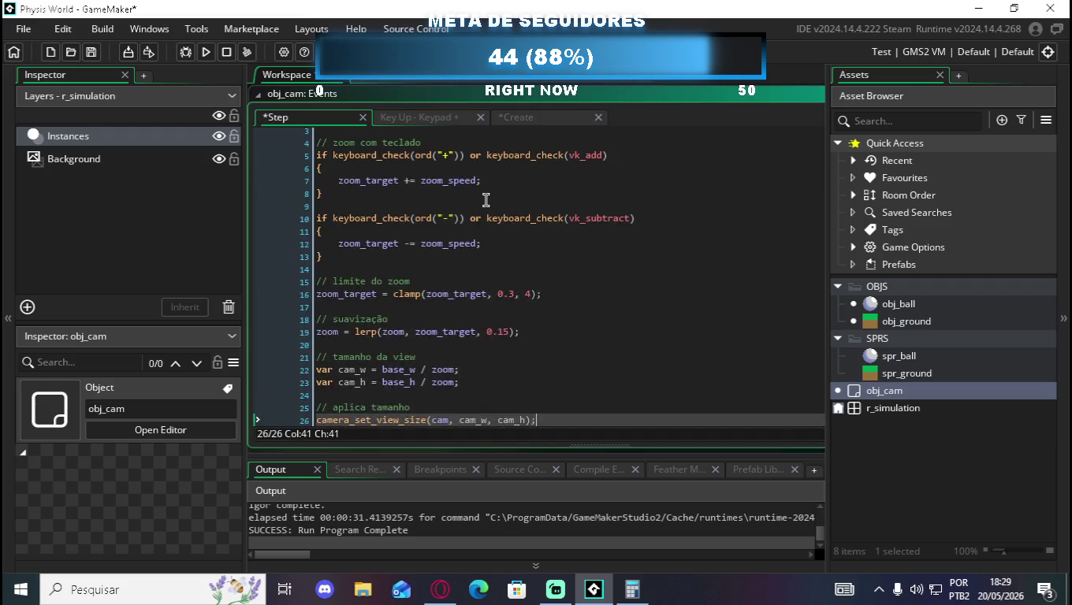
{"action": "scroll", "coordinate": [485, 201], "scroll_direction": "up", "scroll_amount": 1}
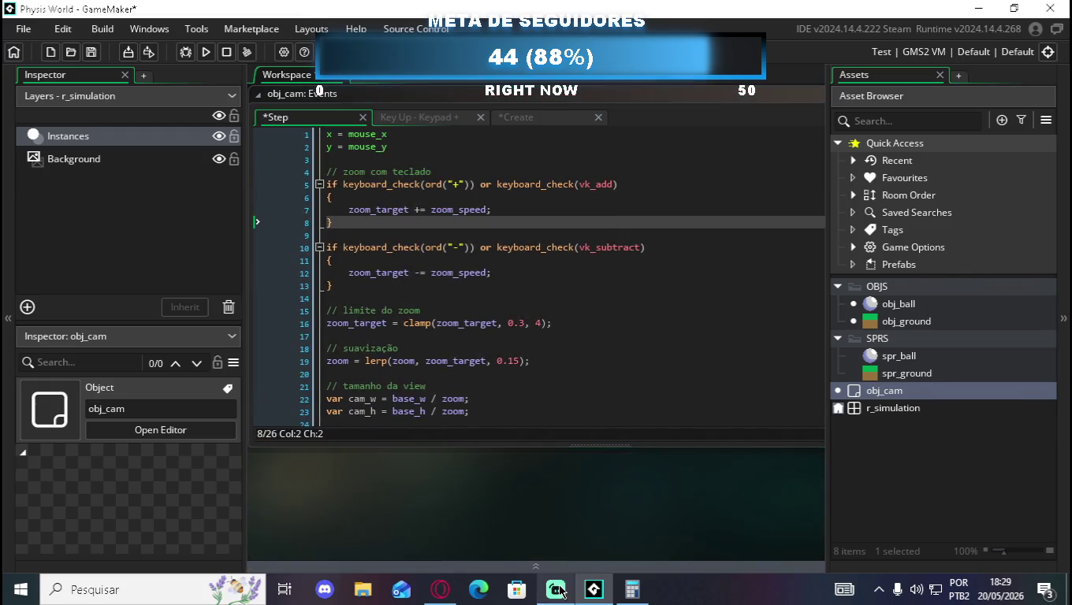
Glance at the stream chat's user list, then run the game to test the zoom.
{"action": "left_click", "coordinate": [555, 590]}
{"action": "left_click", "coordinate": [1033, 115]}
{"action": "left_click", "coordinate": [1031, 115]}
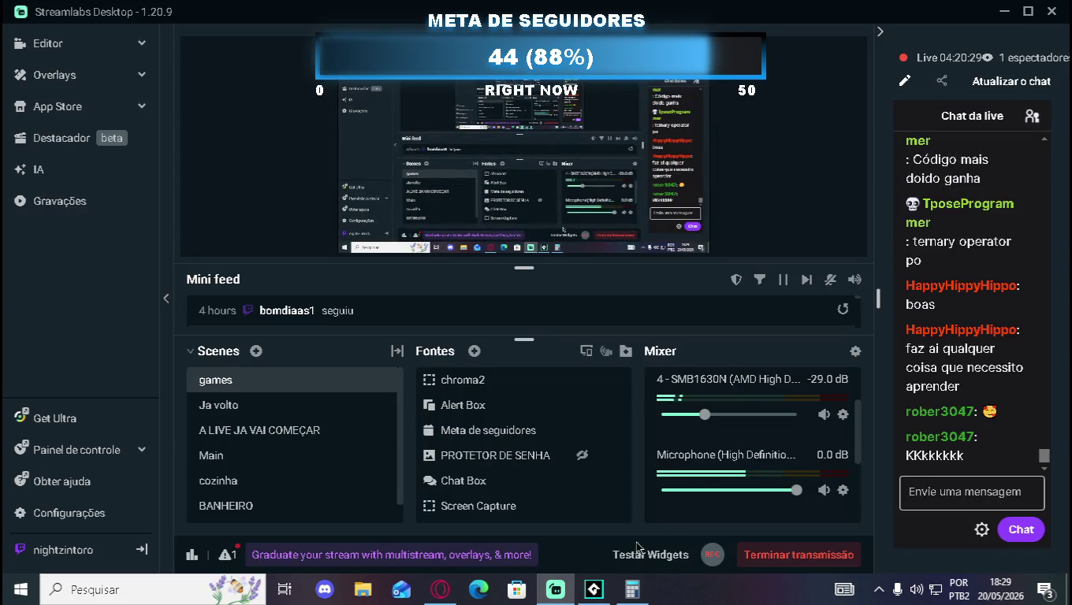
{"action": "left_click", "coordinate": [593, 590]}
{"action": "left_click", "coordinate": [543, 298]}
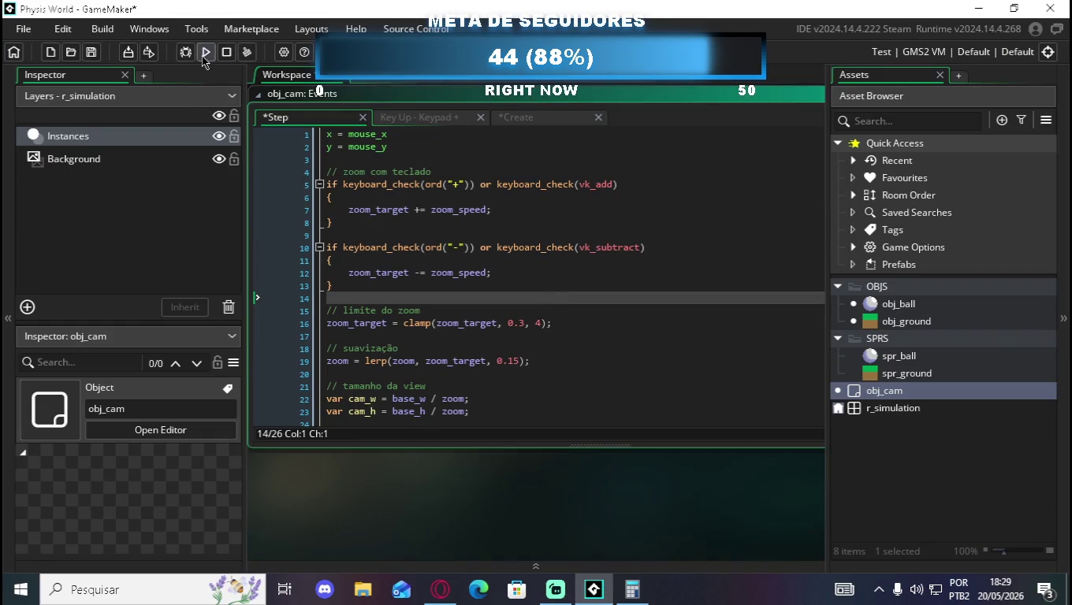
{"action": "left_click", "coordinate": [204, 52]}
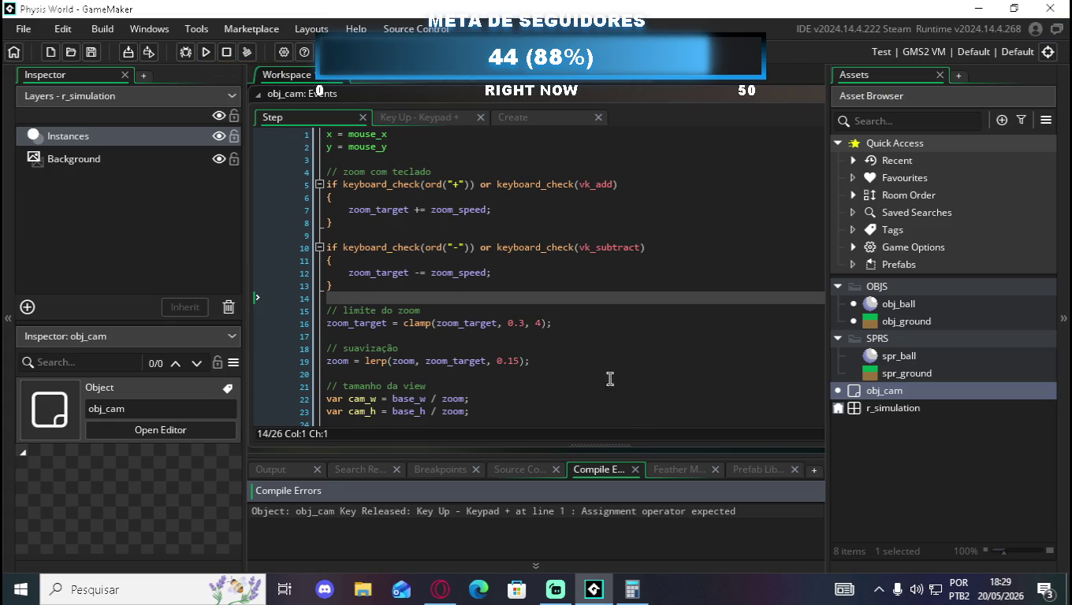
Trace the compile error to the Key Up – Keypad + event, delete it and run again.
{"action": "scroll", "coordinate": [457, 268], "scroll_direction": "down", "scroll_amount": 2}
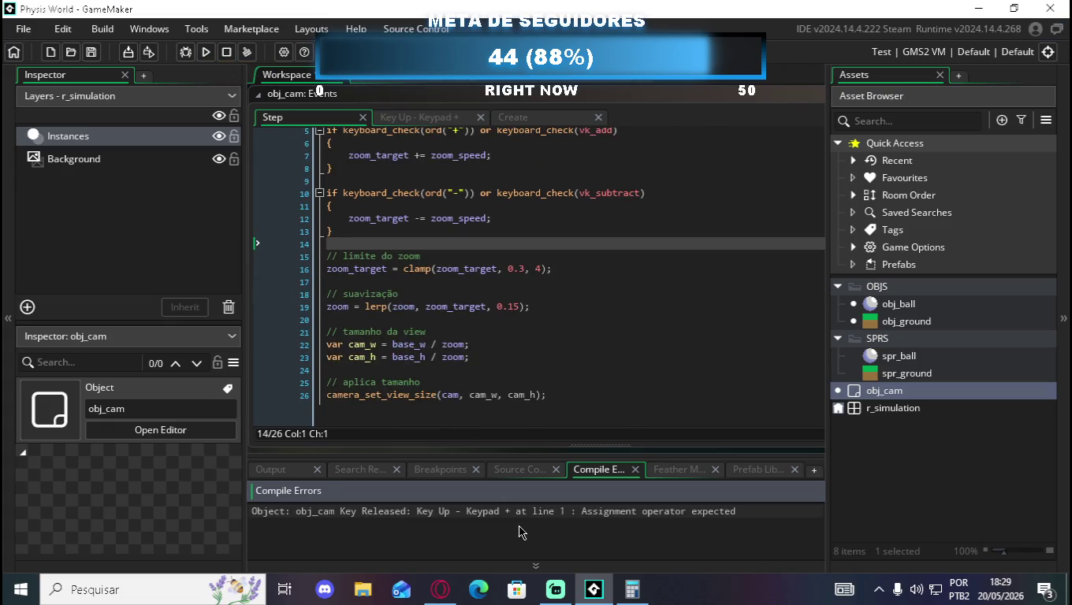
{"action": "left_click", "coordinate": [560, 511]}
{"action": "left_click", "coordinate": [546, 282]}
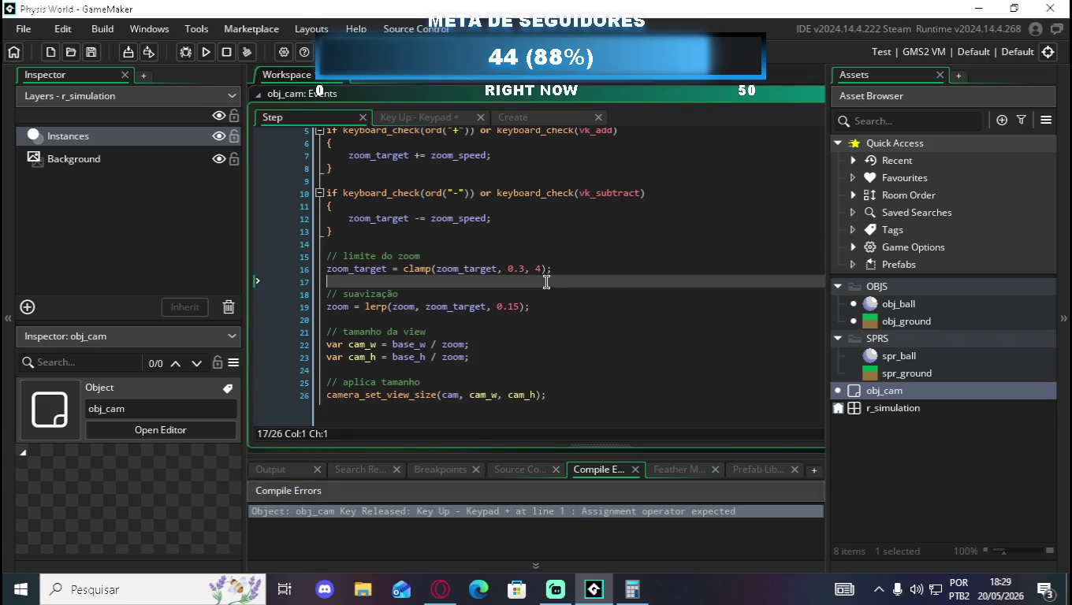
{"action": "double_click", "coordinate": [499, 516]}
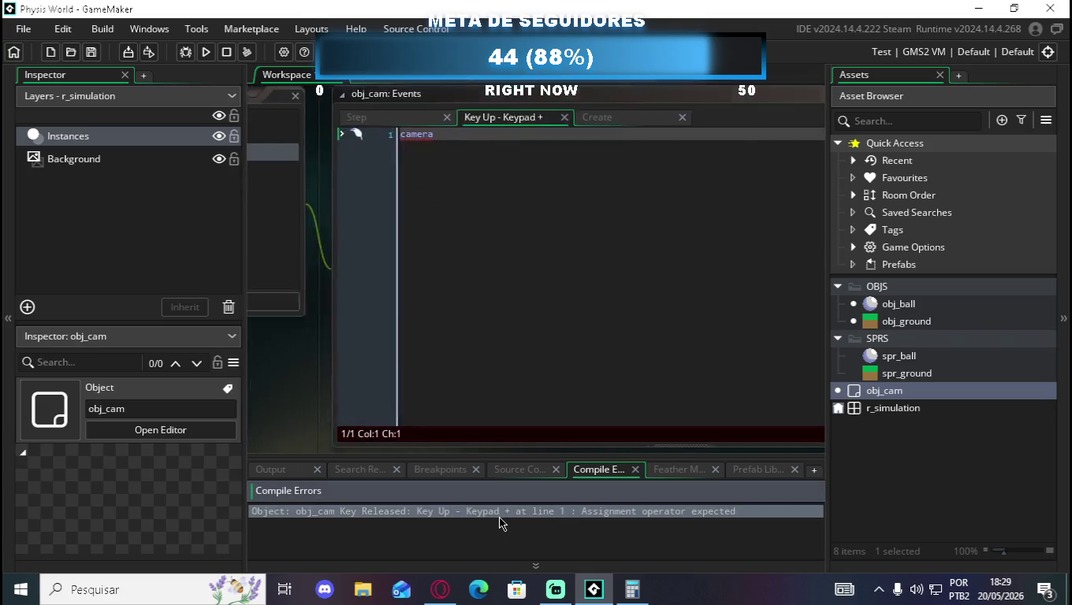
{"action": "left_click", "coordinate": [624, 152]}
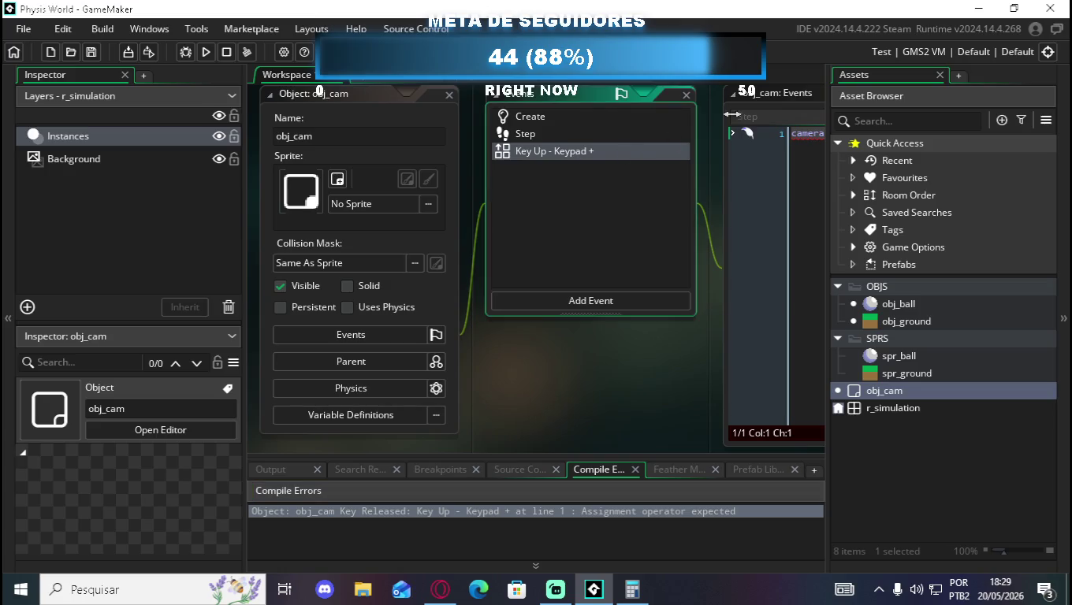
{"action": "key", "text": "Delete"}
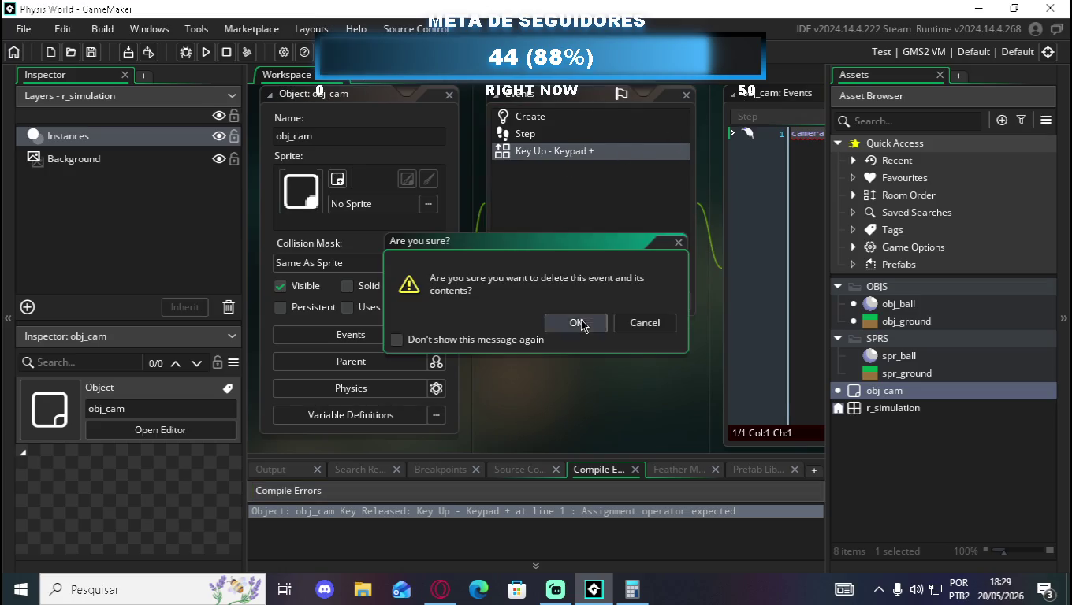
{"action": "left_click", "coordinate": [577, 323]}
{"action": "left_click", "coordinate": [206, 52]}
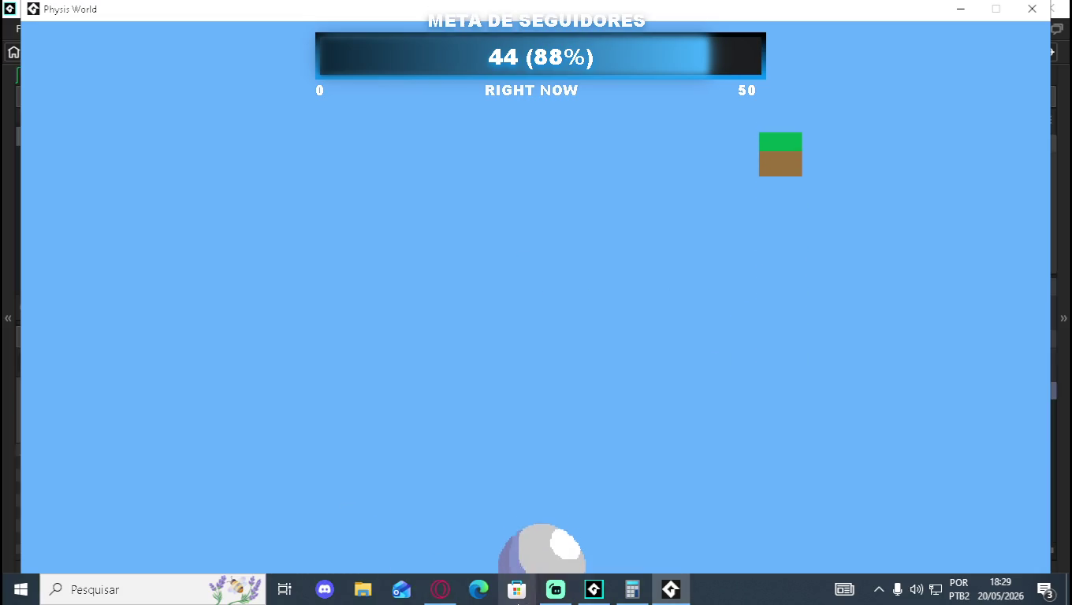
Drag the ball around the running game, drop it onto the grass block, then close the game.
{"action": "mouse_move", "coordinate": [545, 522]}
{"action": "left_mouse_down"}
{"action": "mouse_move", "coordinate": [505, 119]}
{"action": "mouse_move", "coordinate": [508, 134]}
{"action": "left_mouse_up"}
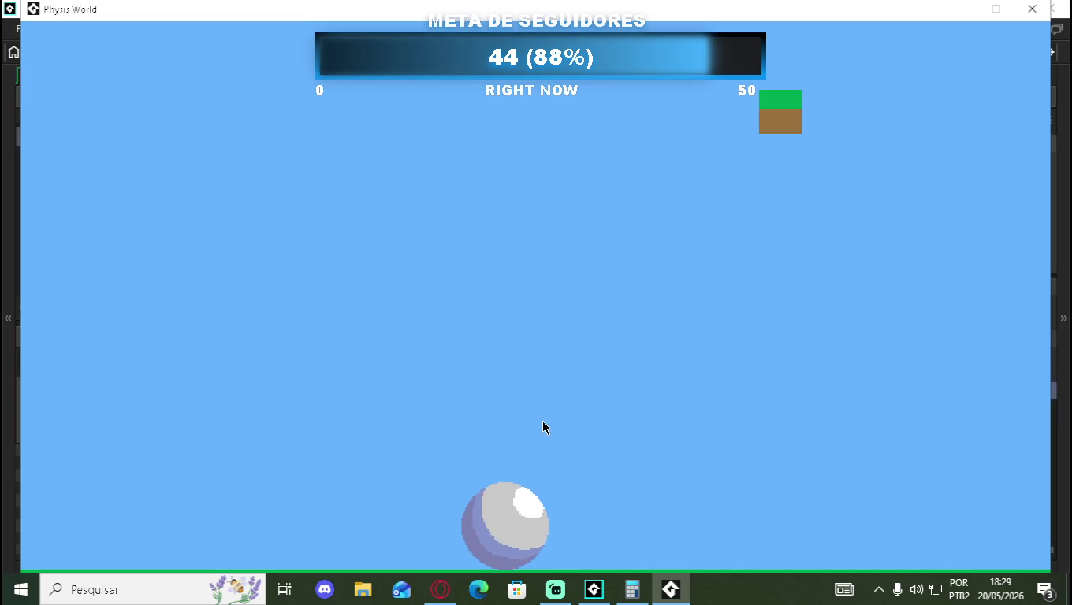
{"action": "mouse_move", "coordinate": [299, 548]}
{"action": "left_mouse_down"}
{"action": "mouse_move", "coordinate": [377, 505]}
{"action": "mouse_move", "coordinate": [522, 232]}
{"action": "mouse_move", "coordinate": [460, 241]}
{"action": "left_mouse_up"}
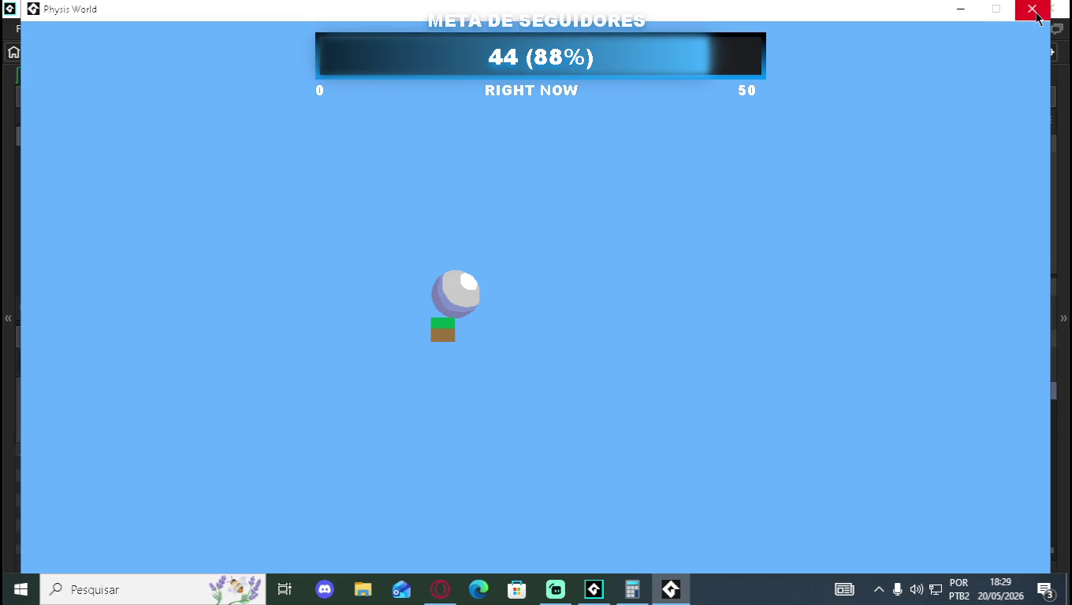
{"action": "left_click", "coordinate": [556, 590]}
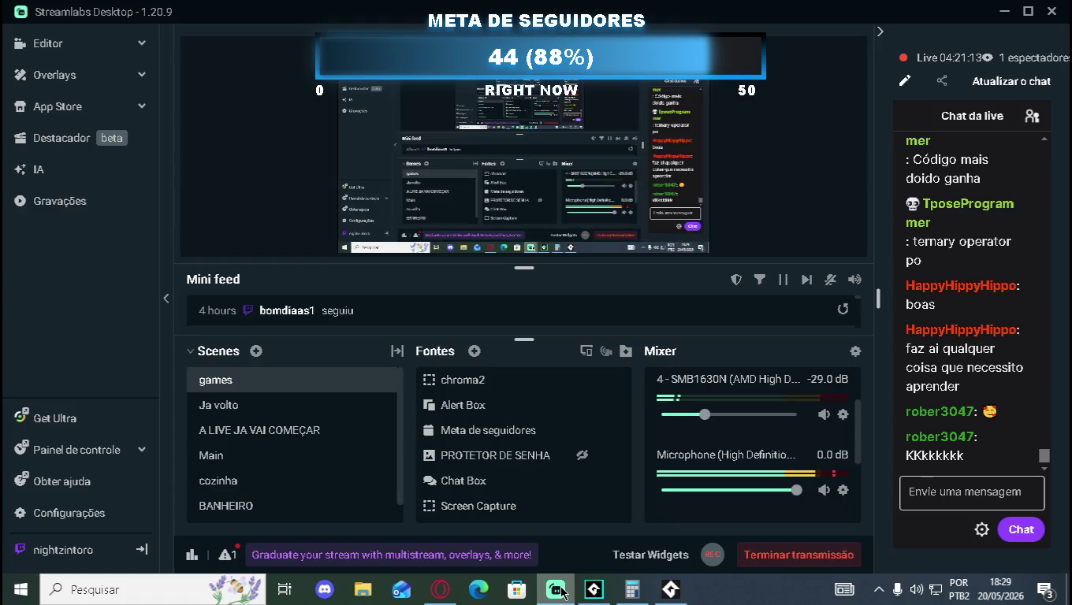
{"action": "left_click", "coordinate": [558, 590]}
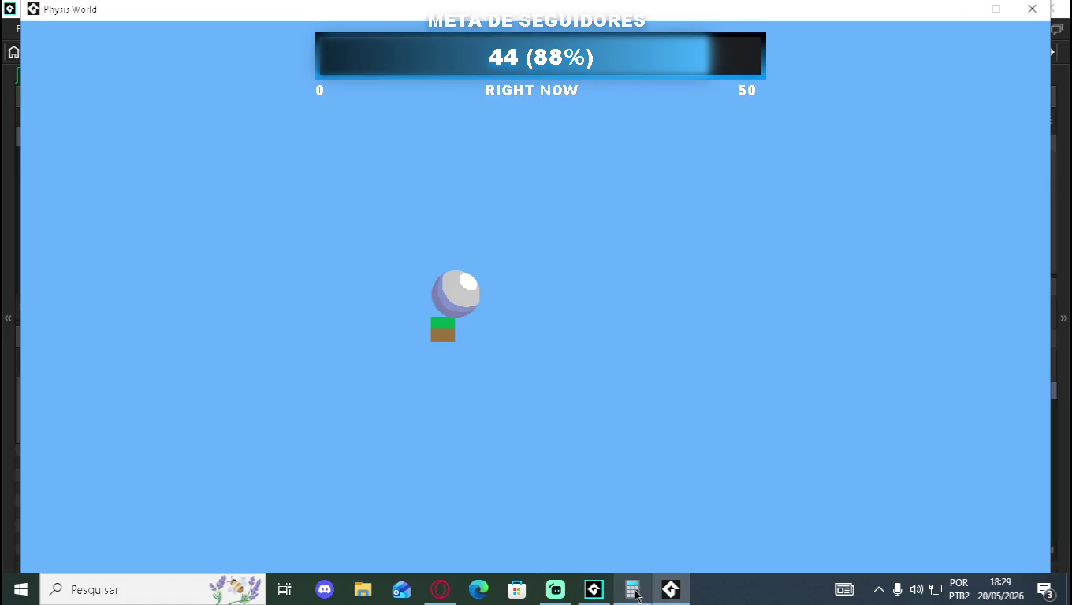
{"action": "left_click", "coordinate": [459, 268]}
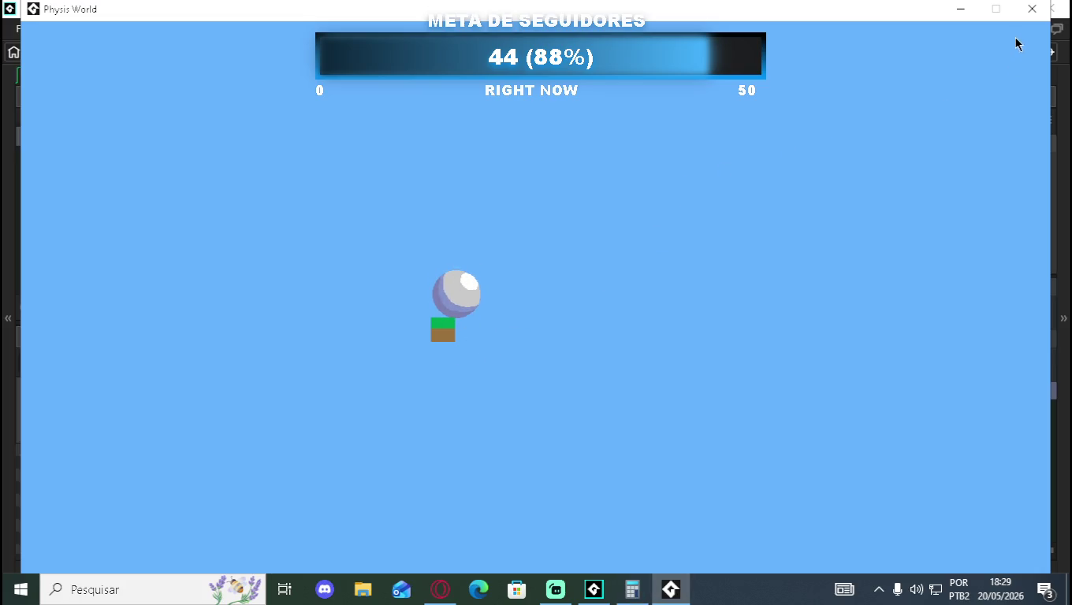
{"action": "left_click", "coordinate": [1031, 8]}
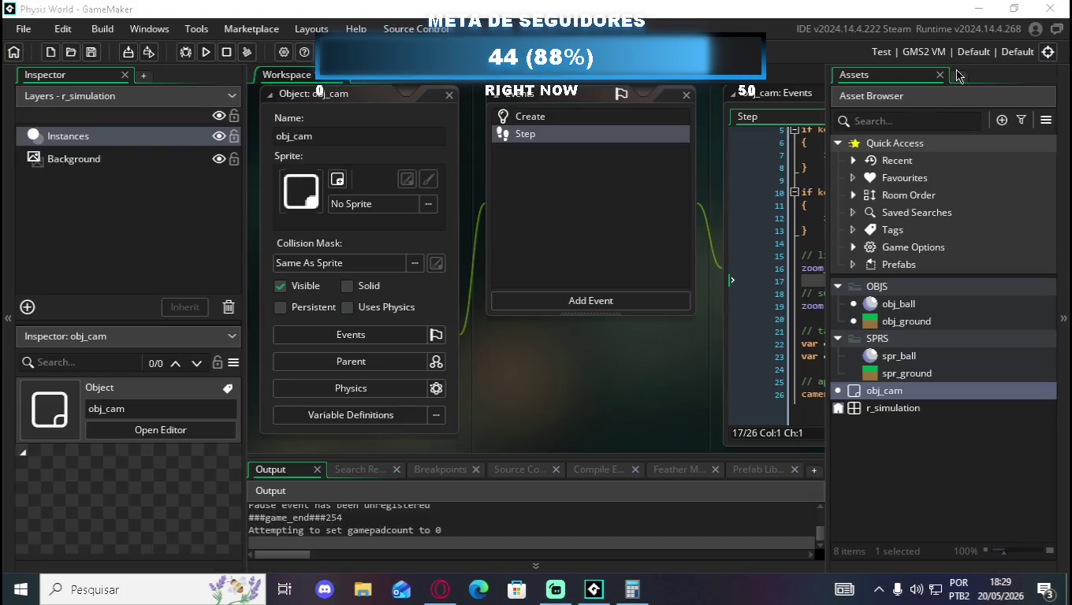
Duplicate the spr_ground sprite and rename the copy spr_dirt.
{"action": "left_click", "coordinate": [913, 328]}
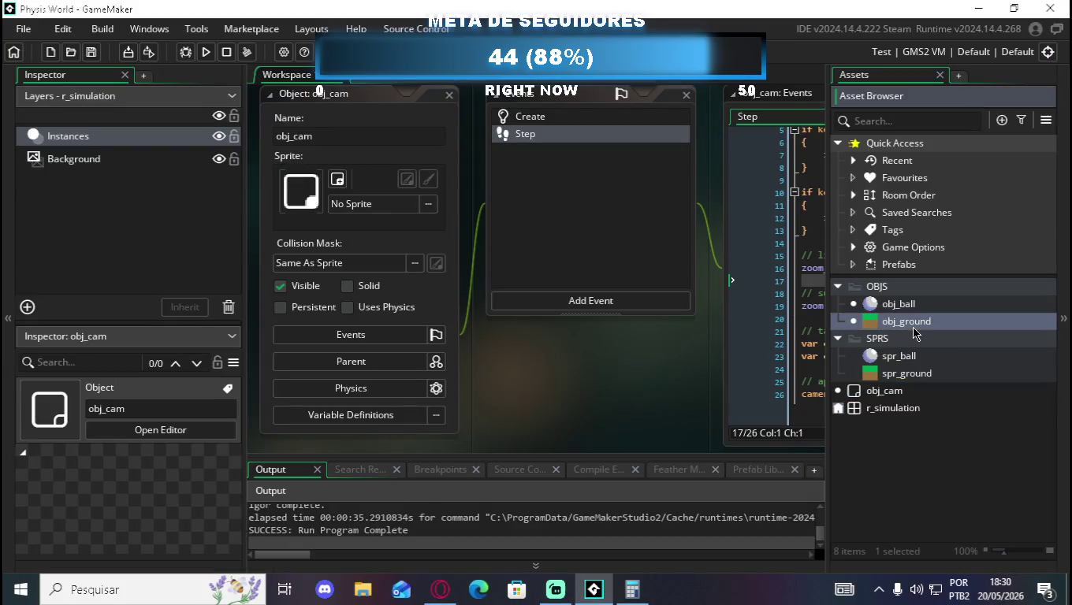
{"action": "left_click", "coordinate": [914, 373]}
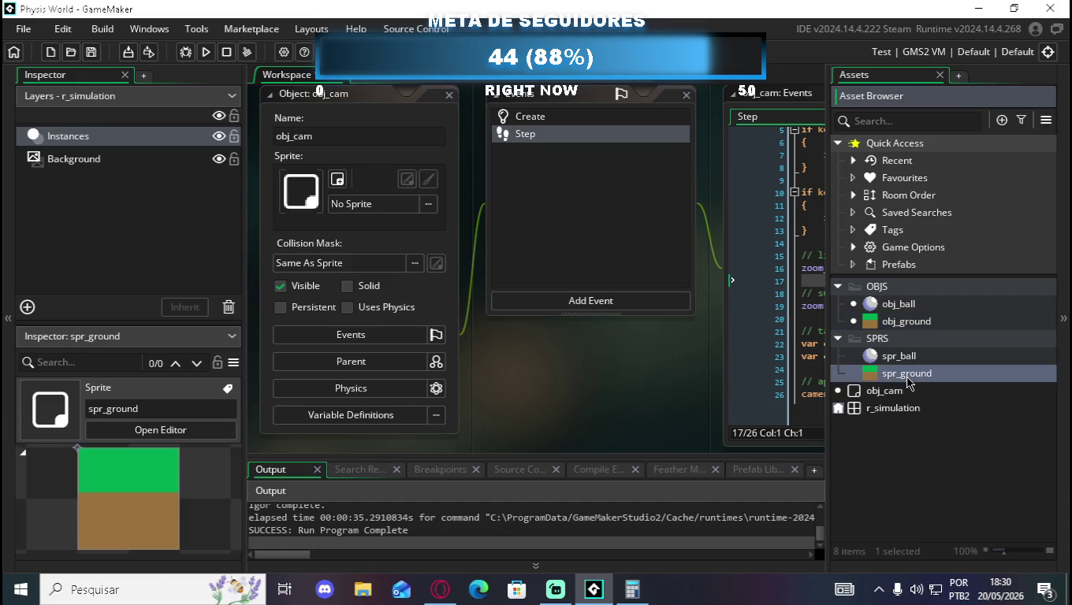
{"action": "key", "text": "ctrl+d"}
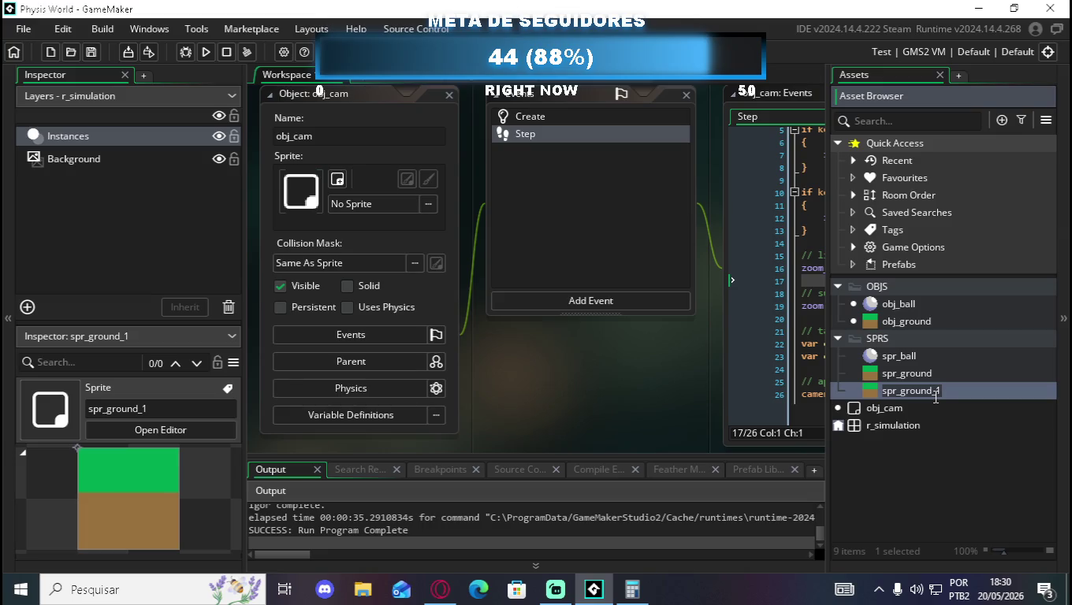
{"action": "key", "text": "BackSpace"}
{"action": "type", "text": "dir"}
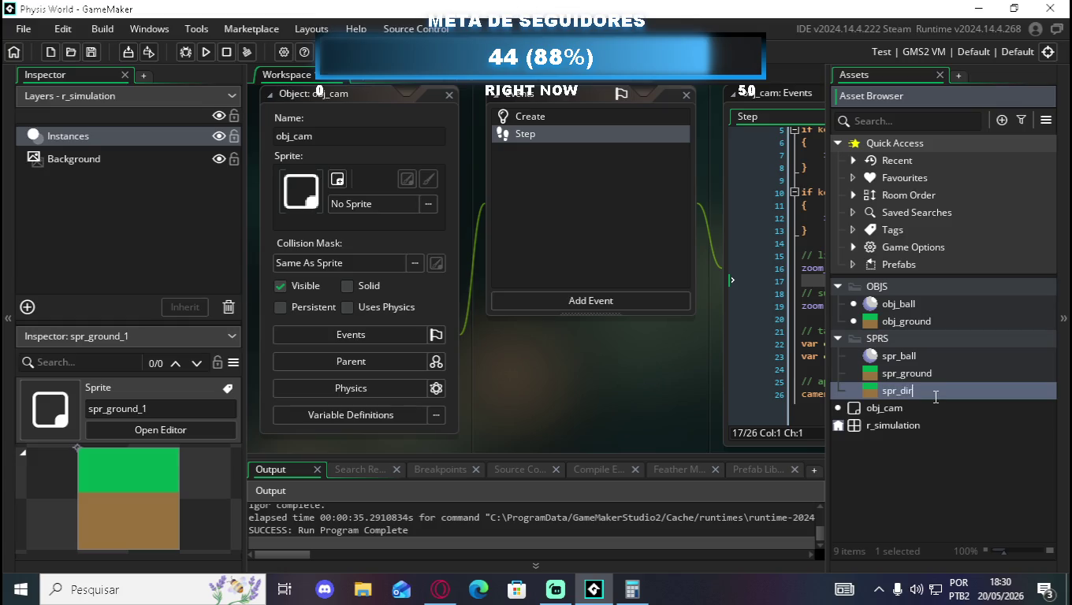
{"action": "key", "text": "Return"}
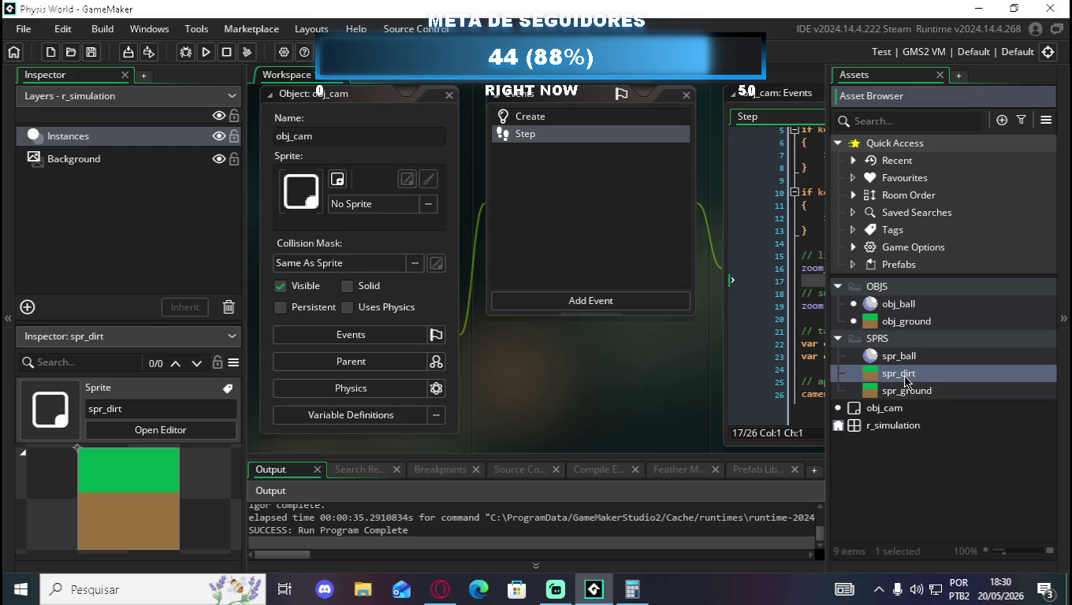
In the Image Editor, fill spr_dirt's green top with the sampled brown.
{"action": "double_click", "coordinate": [904, 375]}
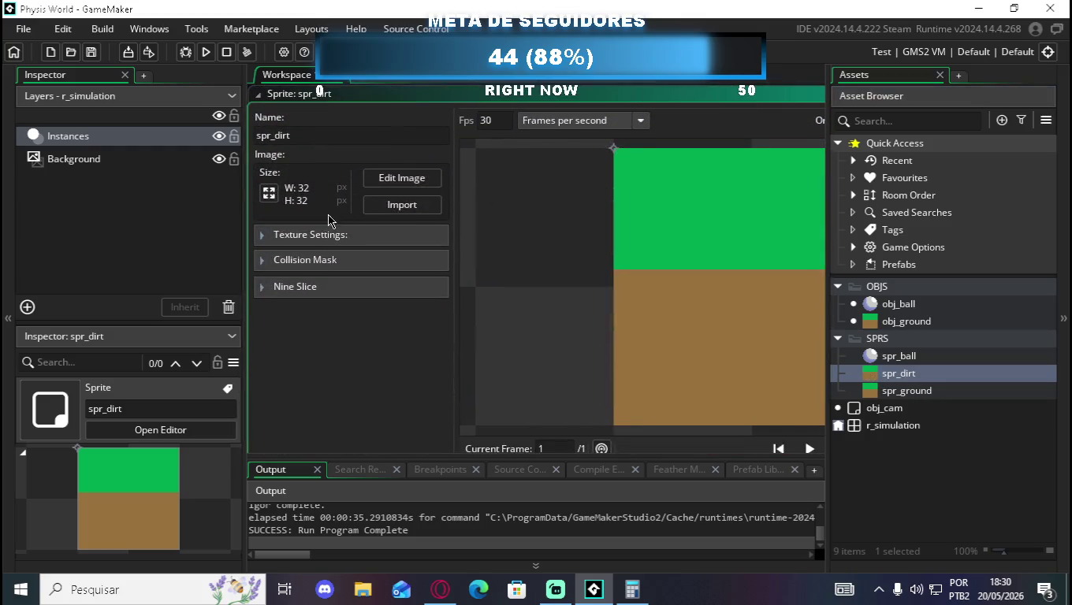
{"action": "left_click", "coordinate": [384, 178]}
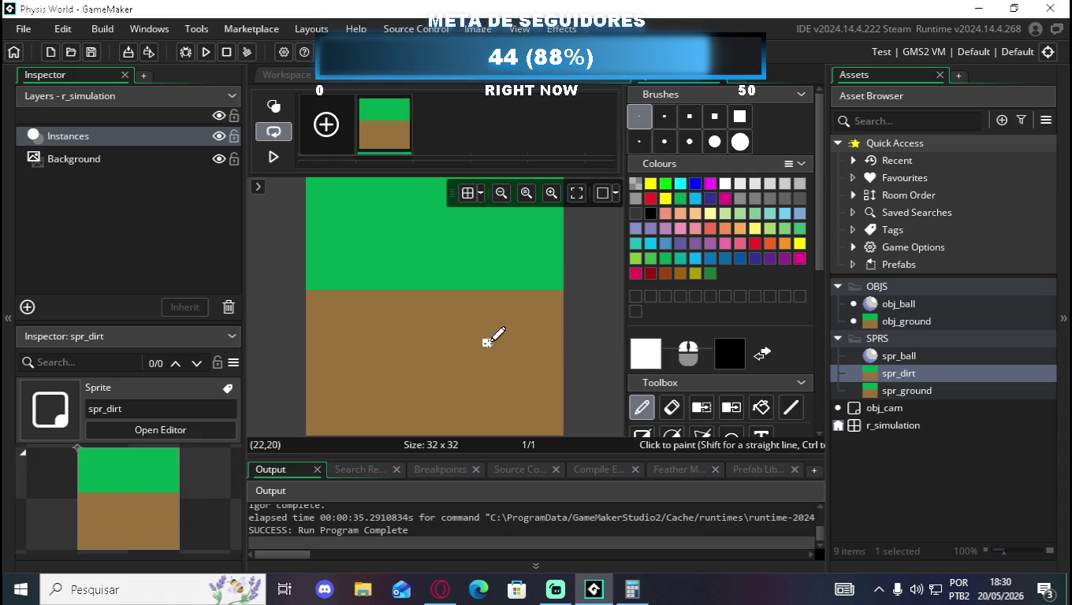
{"action": "scroll", "coordinate": [760, 407], "scroll_direction": "down", "scroll_amount": 3}
{"action": "left_click", "coordinate": [643, 374]}
{"action": "left_click", "coordinate": [447, 348]}
{"action": "left_click", "coordinate": [465, 244]}
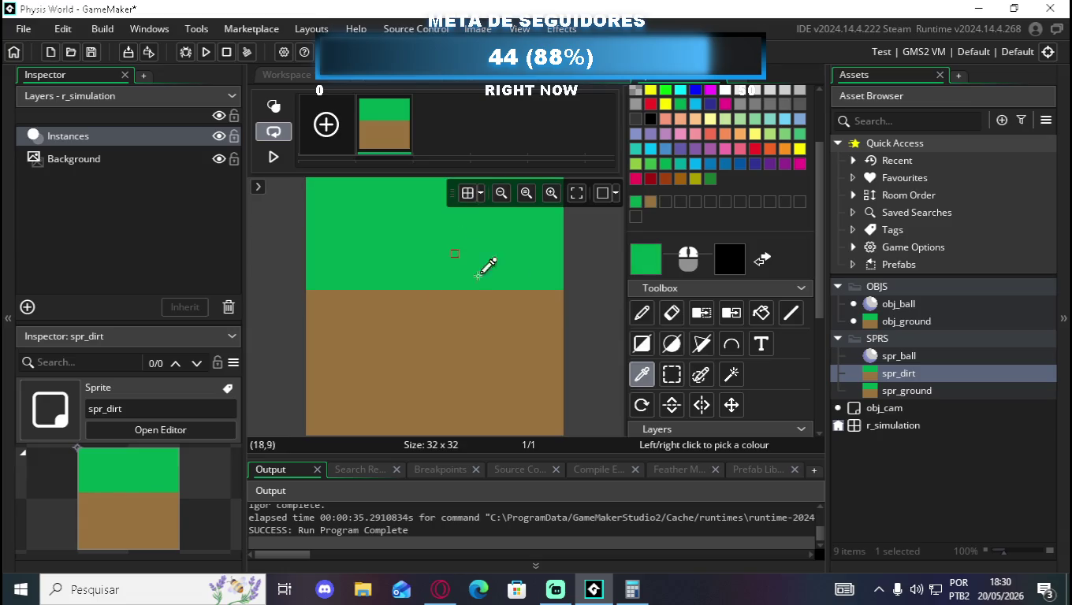
{"action": "left_click", "coordinate": [473, 339]}
{"action": "left_click", "coordinate": [761, 314]}
{"action": "left_click", "coordinate": [455, 240]}
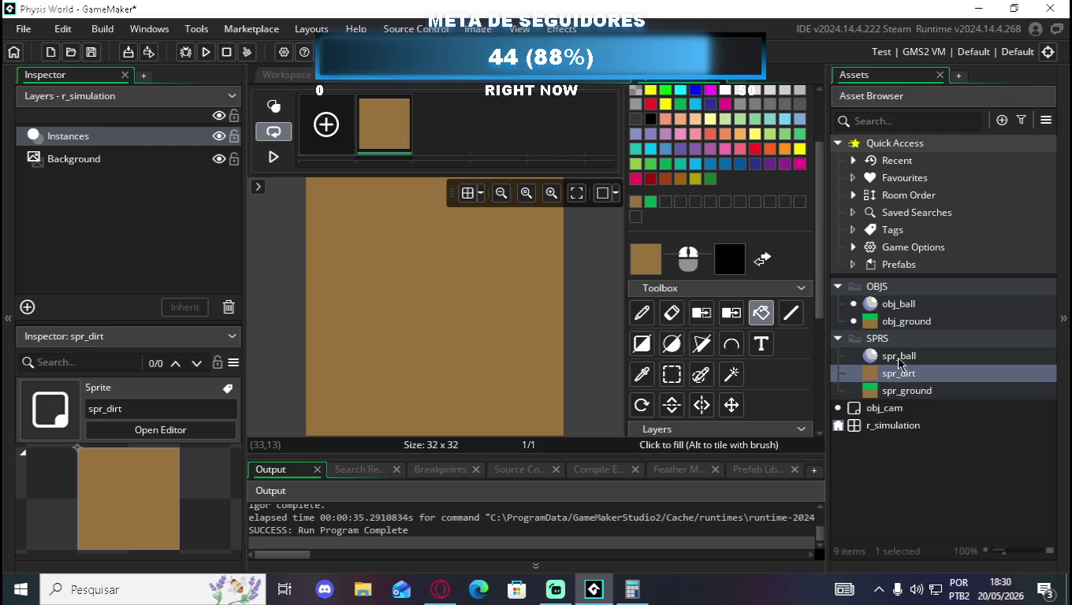
Add a Step event to obj_ground.
{"action": "double_click", "coordinate": [906, 324]}
{"action": "left_click", "coordinate": [534, 302]}
{"action": "mouse_move", "coordinate": [583, 373]}
{"action": "left_click", "coordinate": [645, 368]}
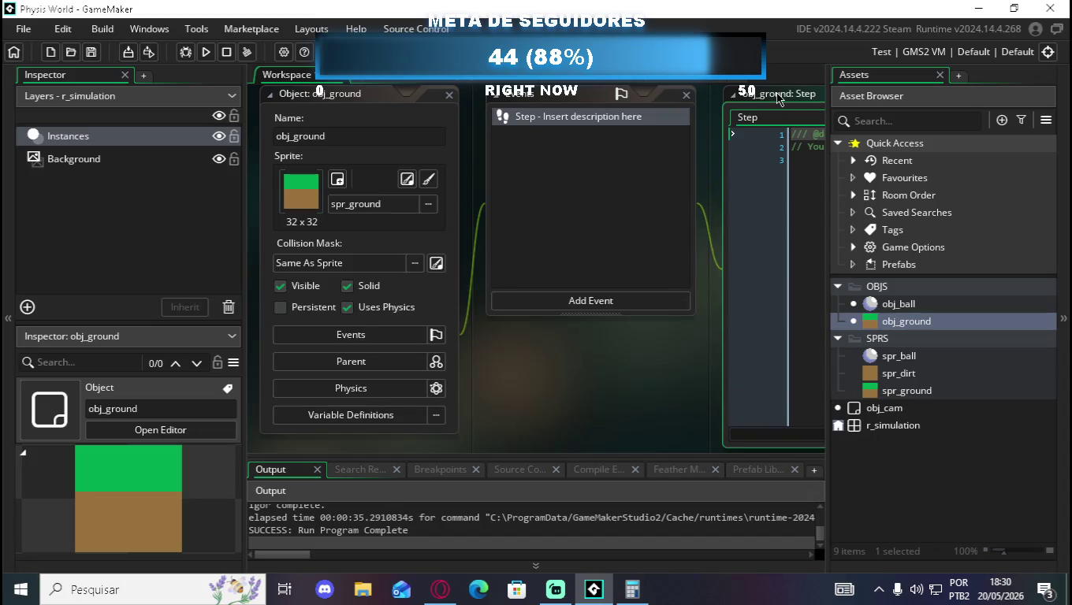
Write the condition if !place_meeting(x, y+1, obj_ground) in obj_ground's Step code.
{"action": "key", "text": "ctrl+a"}
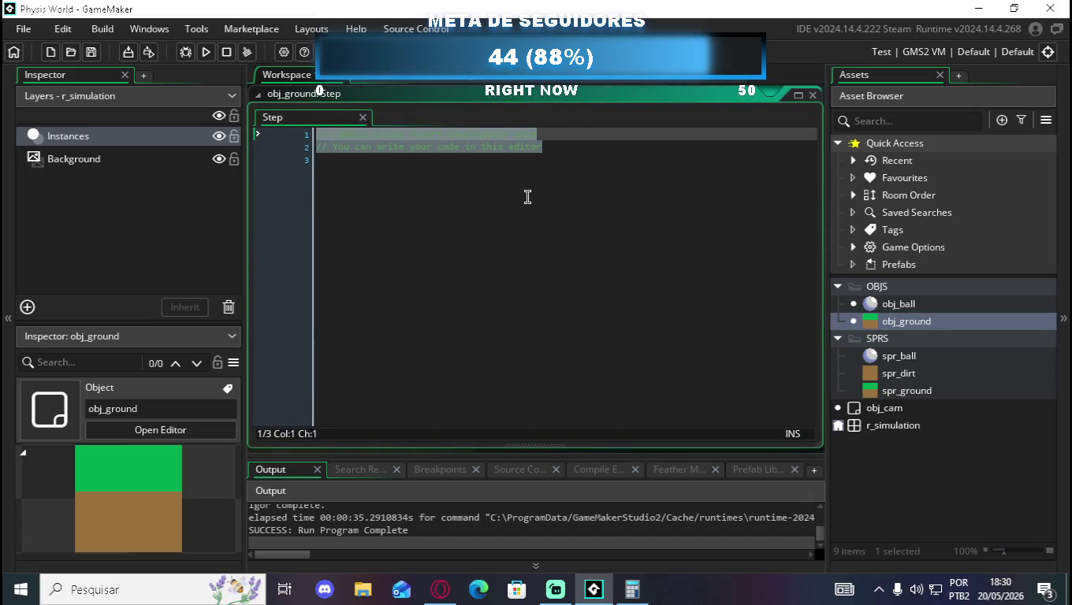
{"action": "key", "text": "BackSpace"}
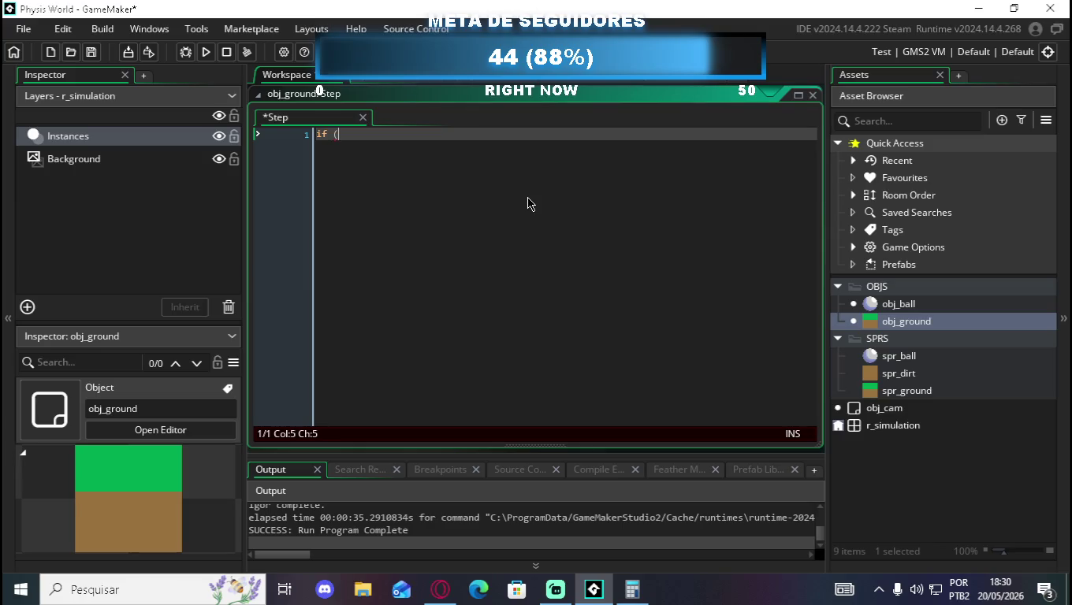
{"action": "key", "text": "Escape"}
{"action": "key", "text": "BackSpace"}
{"action": "type", "text": "la"}
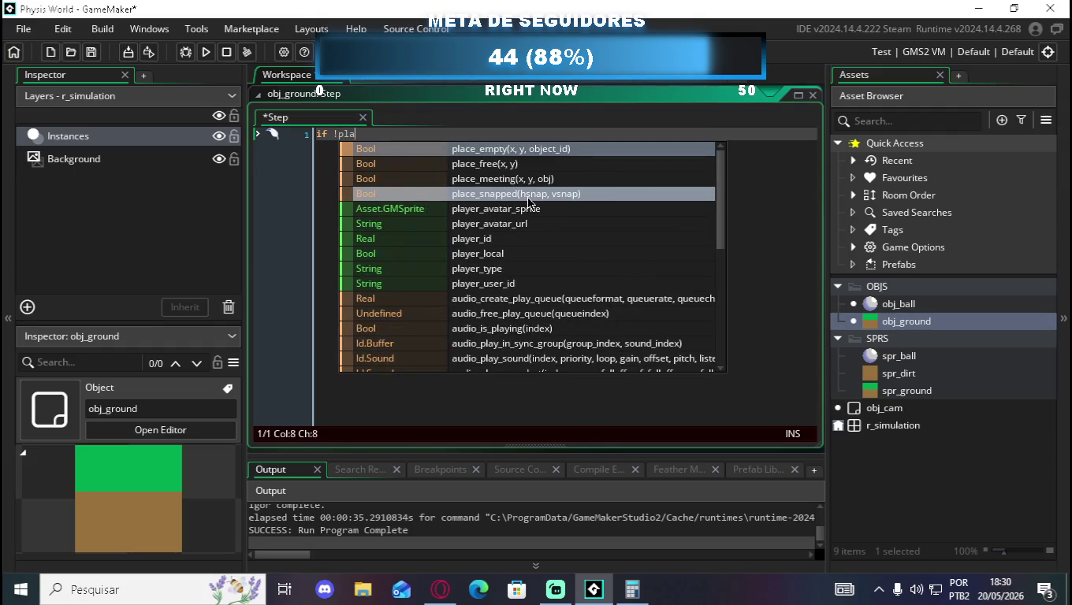
{"action": "key", "text": "Down"}
{"action": "key", "text": "Down"}
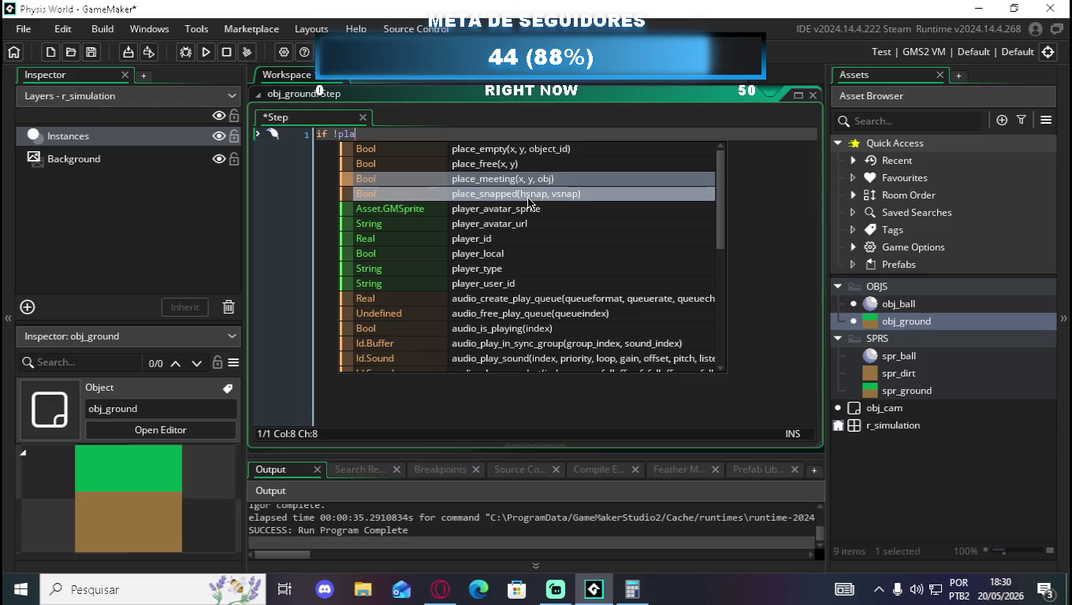
{"action": "key", "text": "Return"}
{"action": "type", "text": "x, y"}
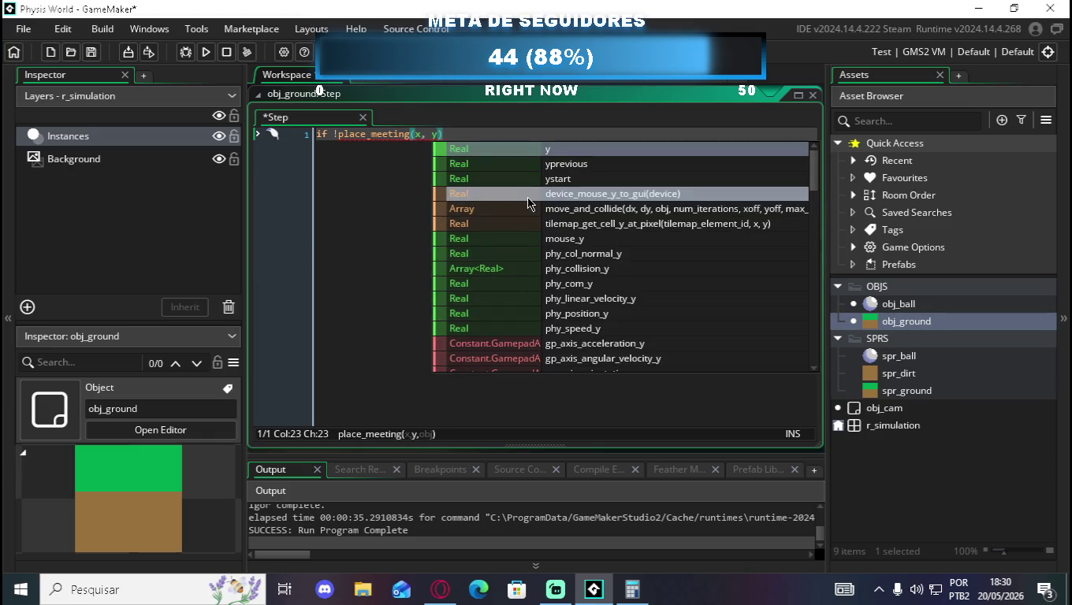
{"action": "type", "text": "+=1"}
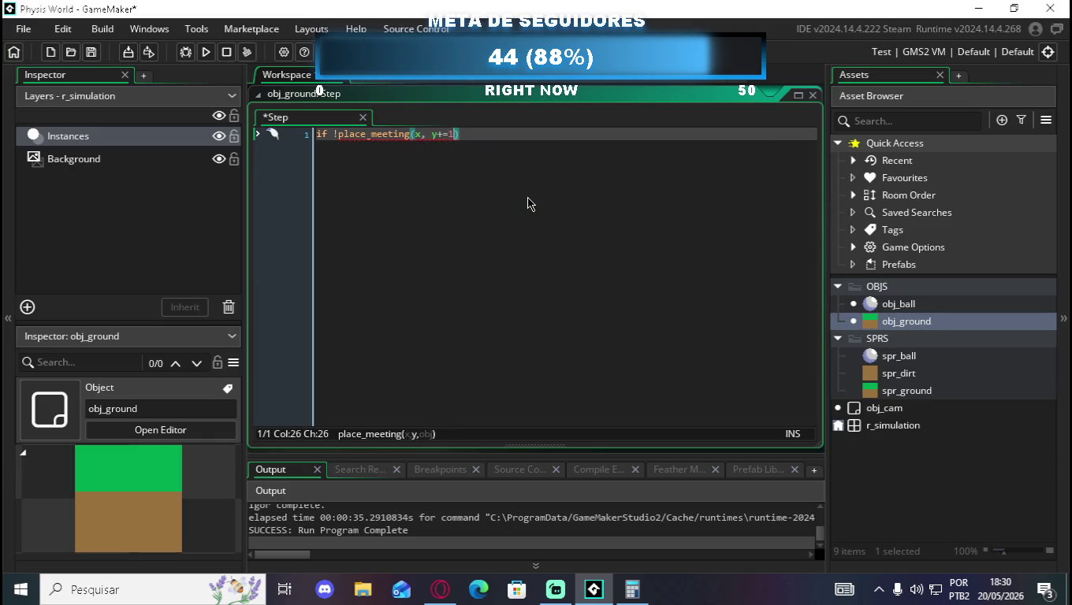
{"action": "key", "text": "BackSpace"}
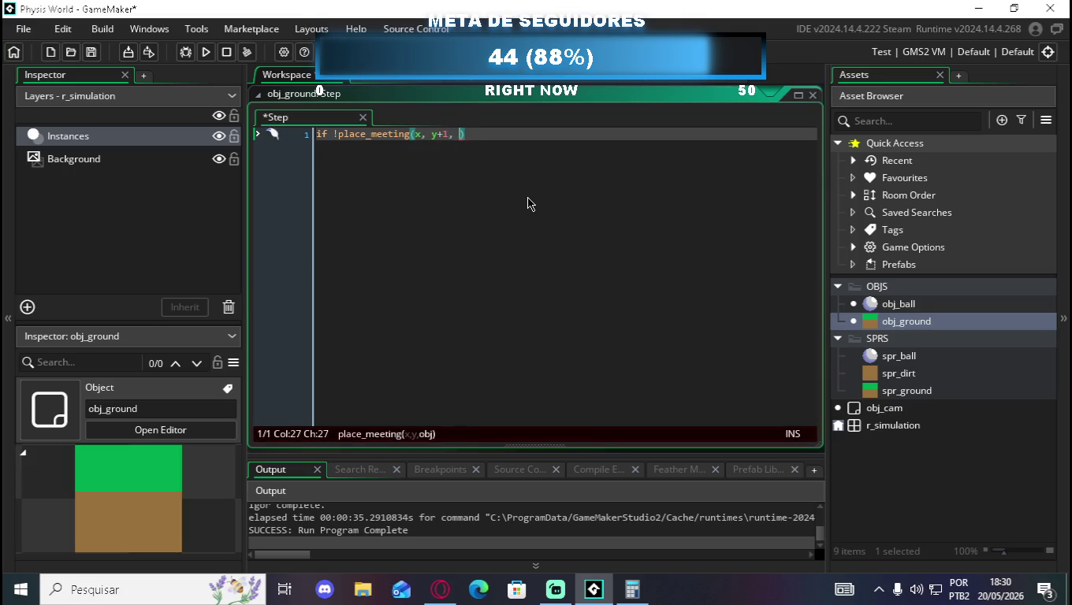
{"action": "type", "text": "b"}
{"action": "key", "text": "BackSpace"}
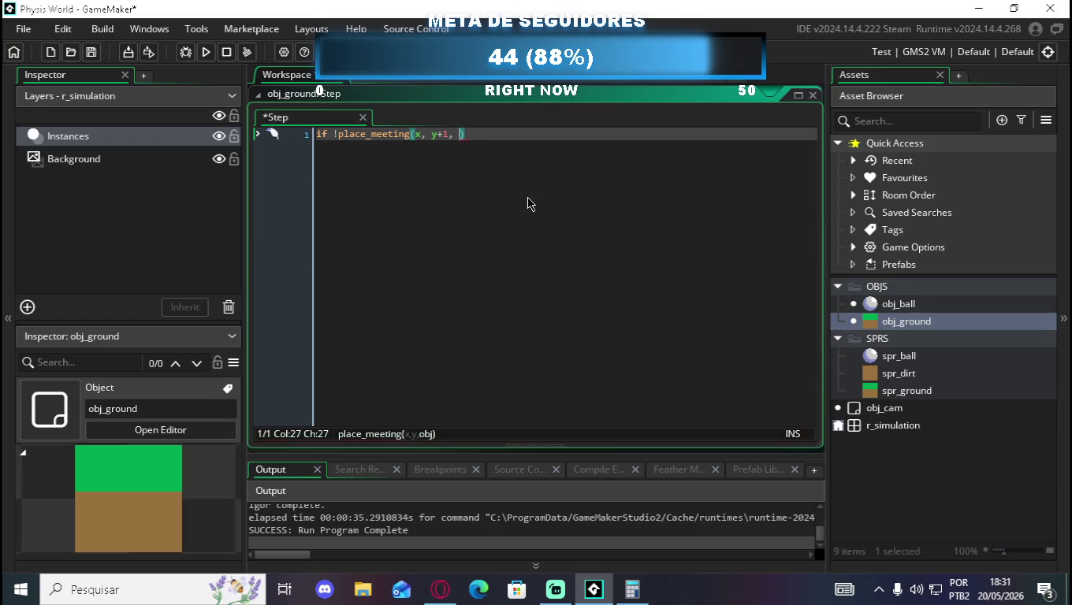
{"action": "key", "text": "BackSpace"}
{"action": "type", "text": "_"}
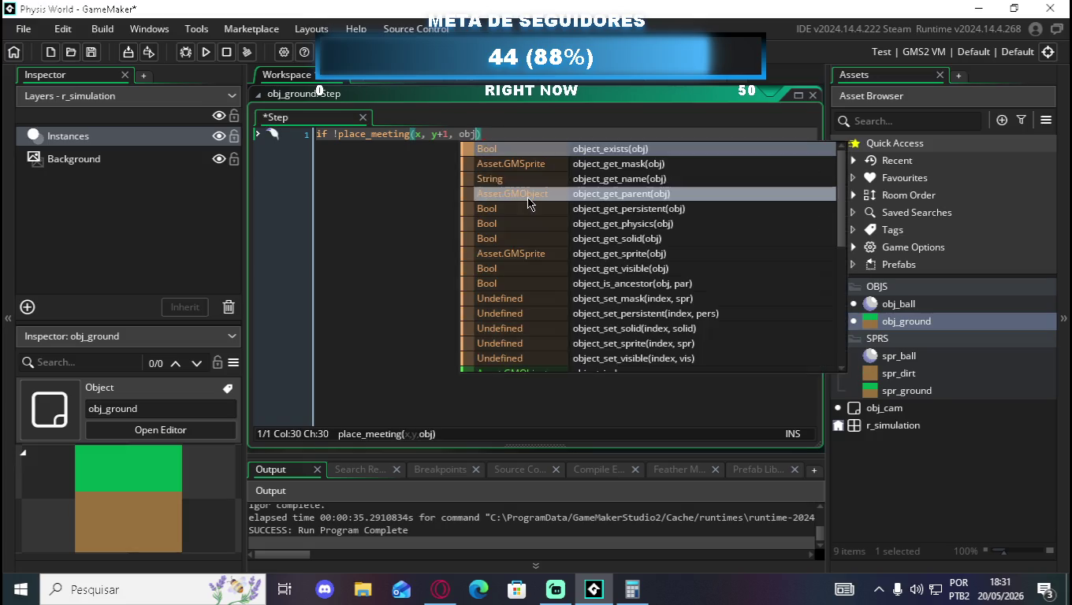
{"action": "type", "text": "gr"}
{"action": "key", "text": "Return"}
{"action": "type", "text": ")"}
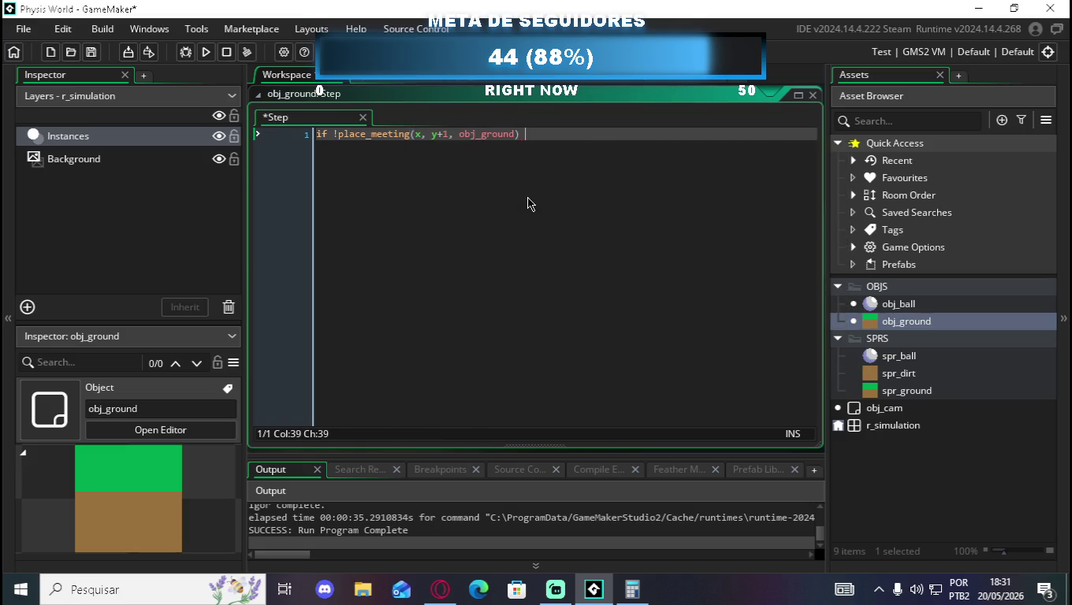
Add the braced body sprite_index = spr_dirt, then open the r_simulation room.
{"action": "key", "text": "Return"}
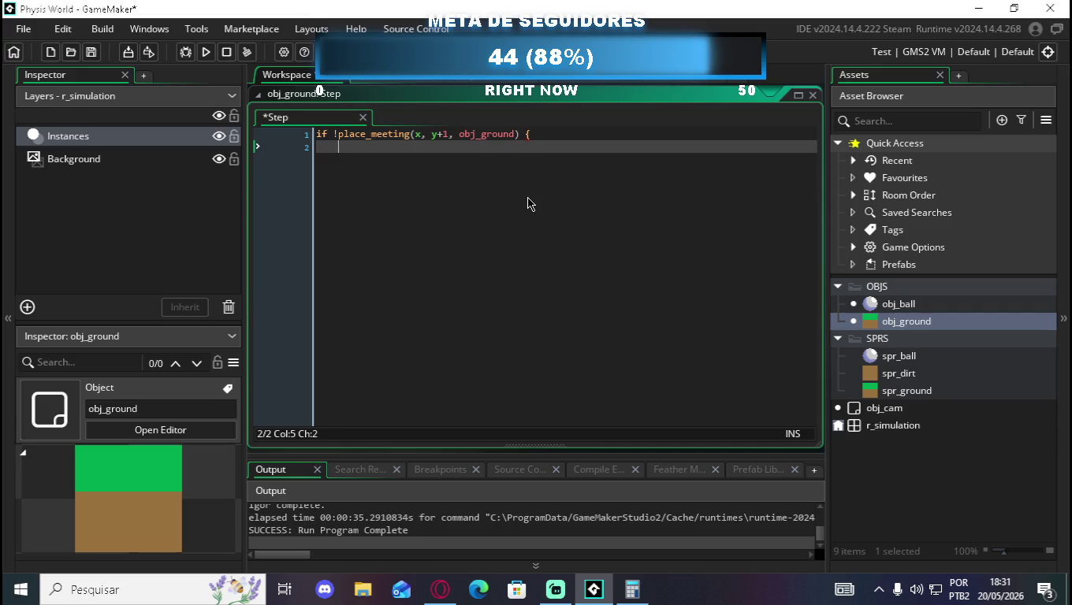
{"action": "key", "text": "BackSpace"}
{"action": "key", "text": "BackSpace"}
{"action": "type", "text": "}"}
{"action": "key", "text": "Left"}
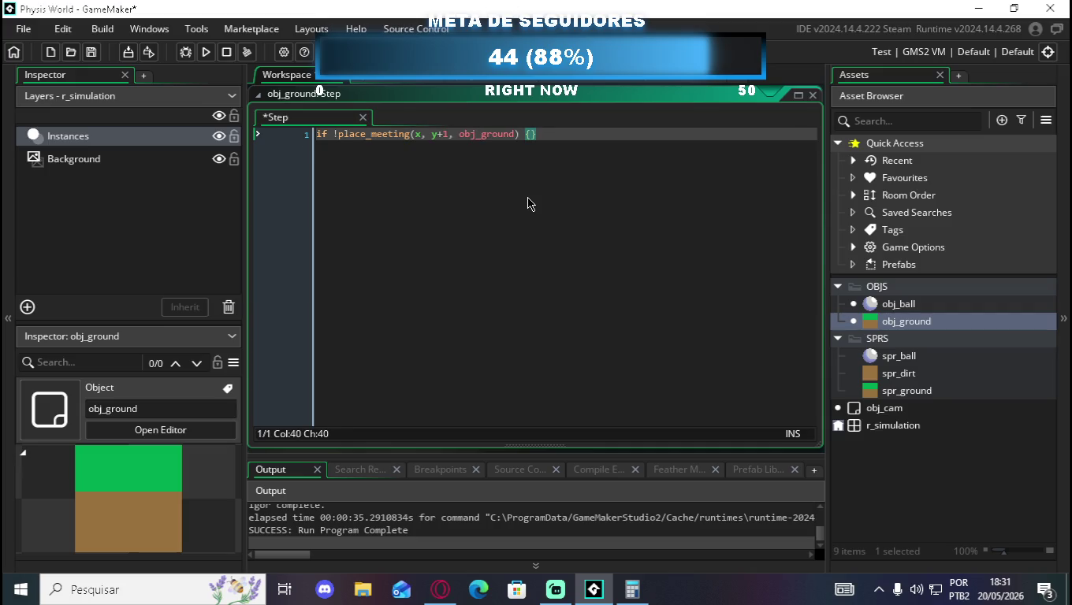
{"action": "key", "text": "Return"}
{"action": "key", "text": "Tab"}
{"action": "type", "text": "sprite"}
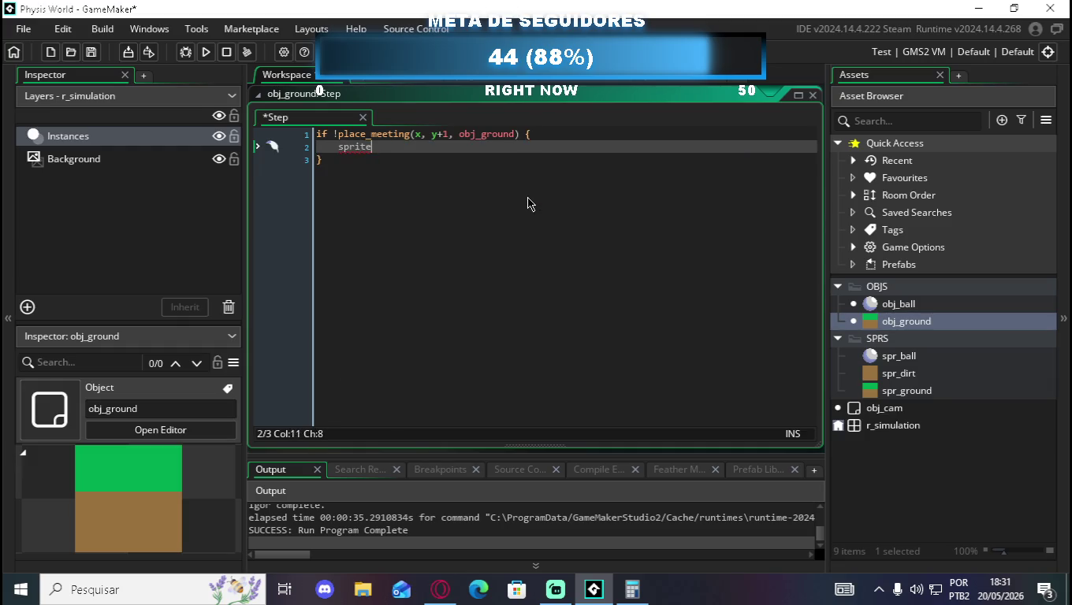
{"action": "key", "text": "BackSpace"}
{"action": "key", "text": "BackSpace"}
{"action": "type", "text": "i"}
{"action": "key", "text": "Return"}
{"action": "type", "text": "= spr_"}
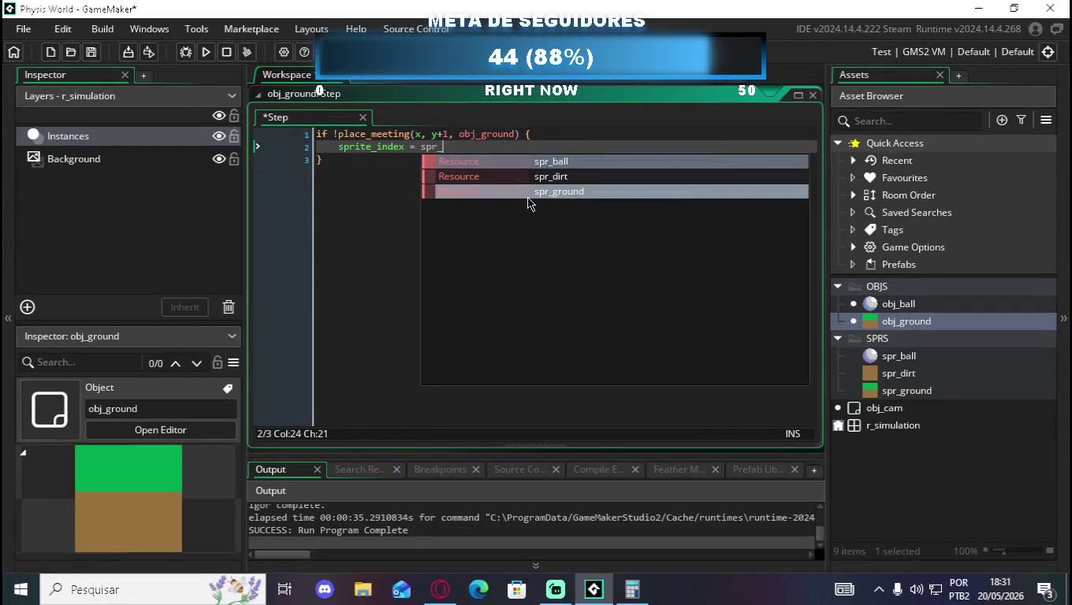
{"action": "key", "text": "Down"}
{"action": "key", "text": "Return"}
{"action": "left_click", "coordinate": [403, 226]}
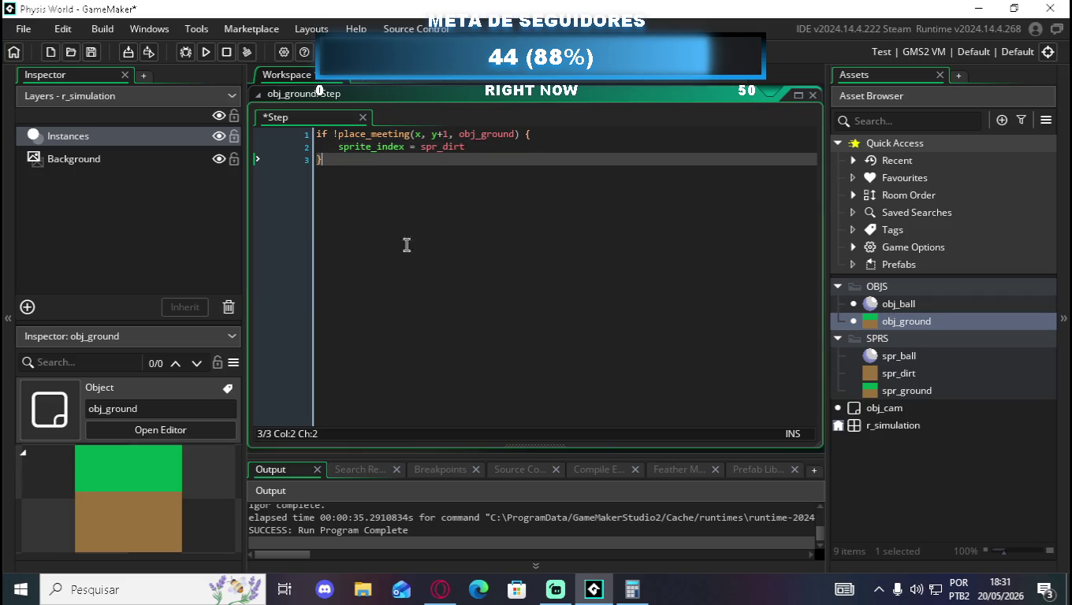
{"action": "double_click", "coordinate": [883, 425]}
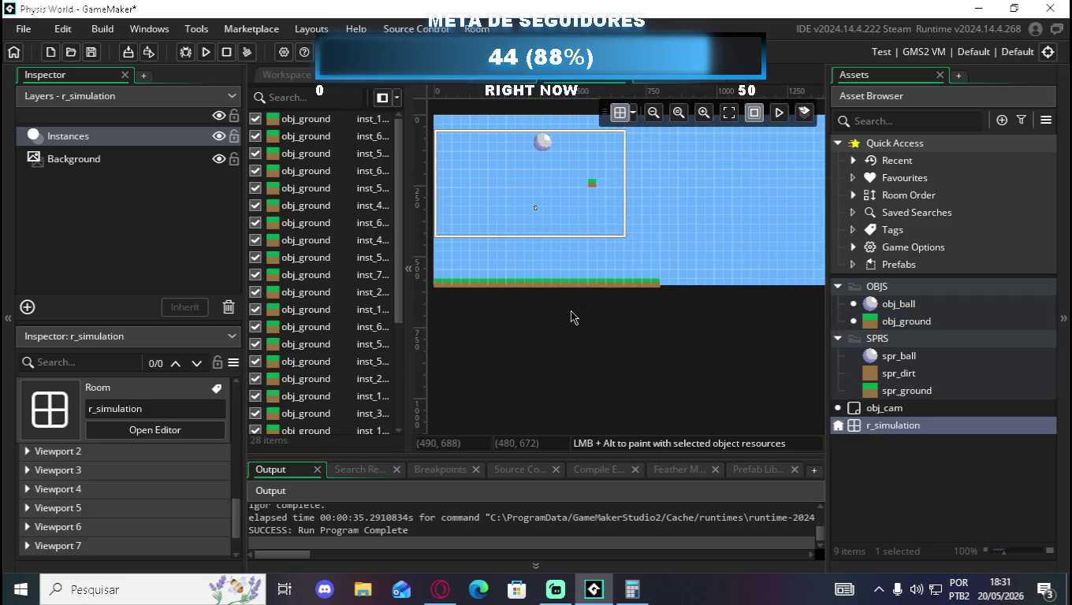
Extend the obj_ground strip across the full room width, giving 103 instances, and run the game.
{"action": "mouse_move", "coordinate": [509, 301]}
{"action": "left_mouse_down"}
{"action": "mouse_move", "coordinate": [515, 320]}
{"action": "mouse_move", "coordinate": [518, 215]}
{"action": "left_mouse_up"}
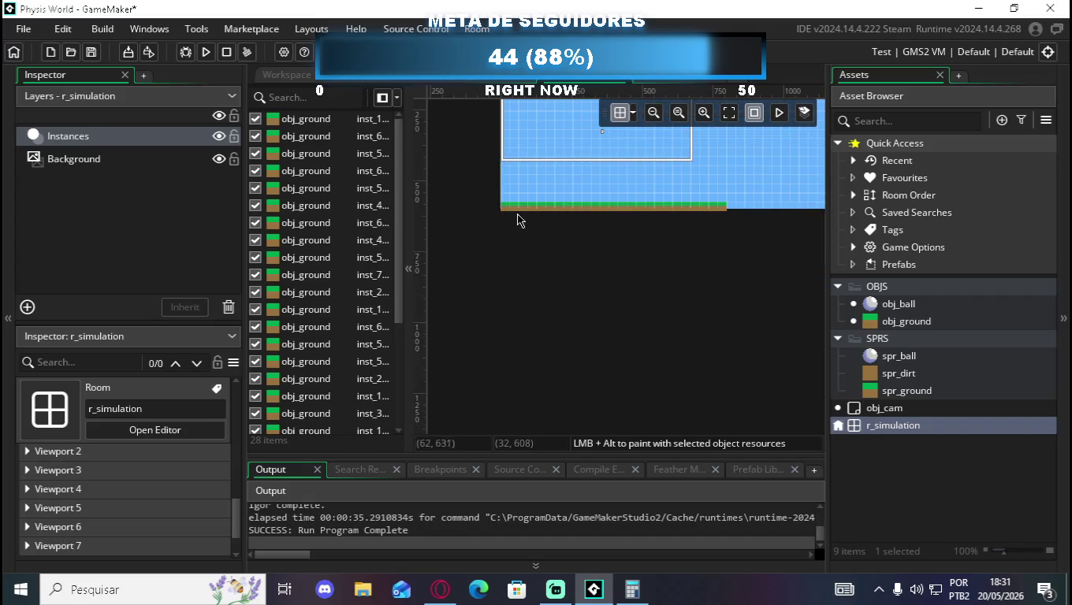
{"action": "left_click_drag", "start_coordinate": [633, 244], "coordinate": [587, 278]}
{"action": "left_click", "coordinate": [898, 321]}
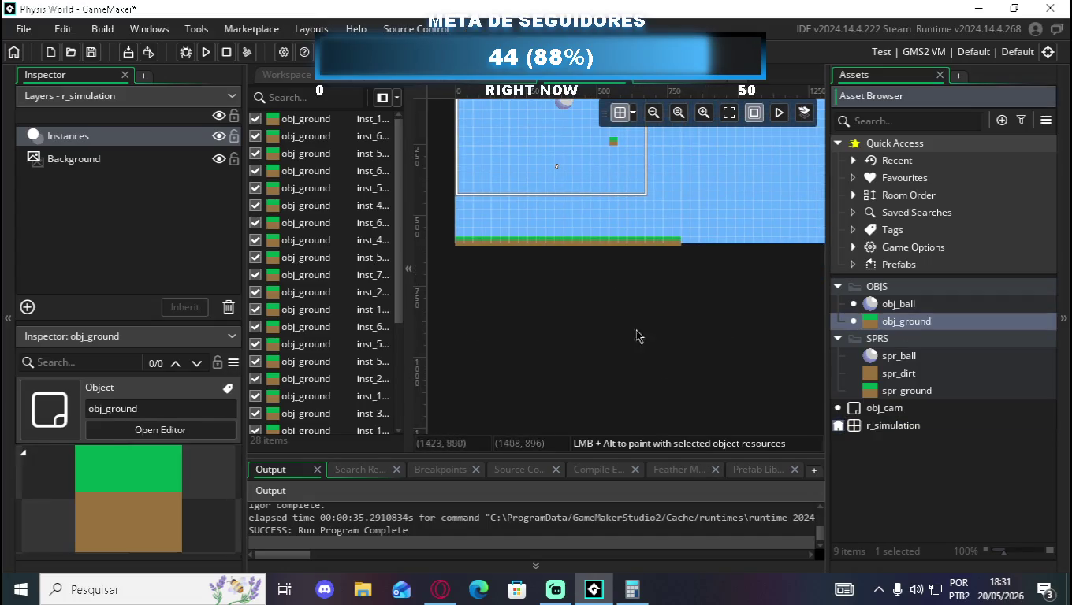
{"action": "mouse_move", "coordinate": [459, 236]}
{"action": "left_mouse_down"}
{"action": "mouse_move", "coordinate": [642, 232]}
{"action": "mouse_move", "coordinate": [462, 234]}
{"action": "mouse_move", "coordinate": [624, 230]}
{"action": "mouse_move", "coordinate": [682, 234]}
{"action": "mouse_move", "coordinate": [689, 247]}
{"action": "mouse_move", "coordinate": [497, 287]}
{"action": "left_mouse_up"}
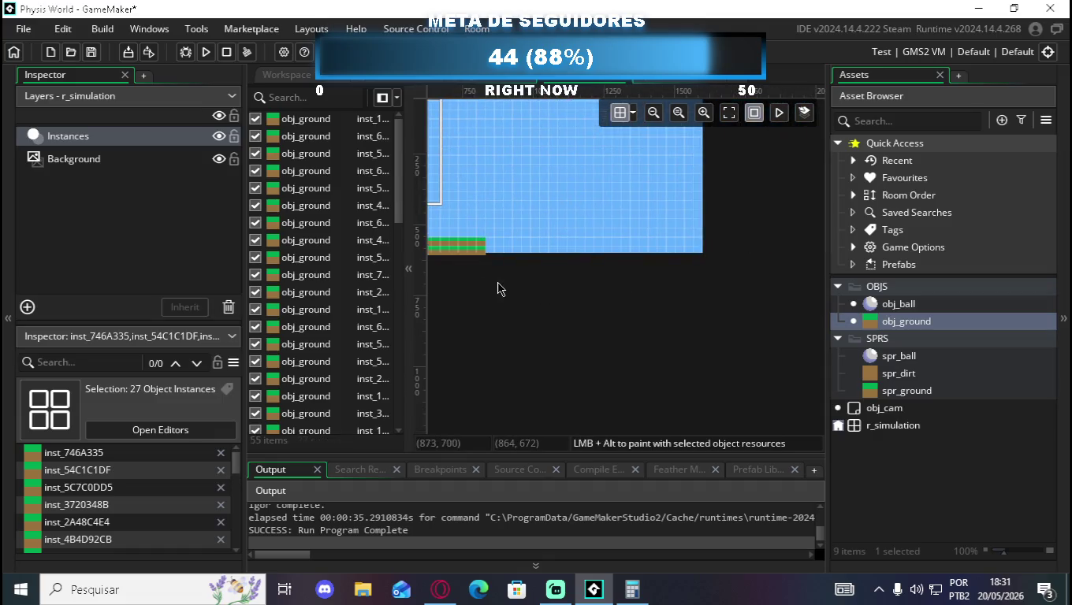
{"action": "mouse_move", "coordinate": [703, 245]}
{"action": "left_mouse_down"}
{"action": "mouse_move", "coordinate": [618, 257]}
{"action": "mouse_move", "coordinate": [517, 250]}
{"action": "mouse_move", "coordinate": [611, 240]}
{"action": "mouse_move", "coordinate": [702, 247]}
{"action": "left_mouse_up"}
{"action": "left_click_drag", "start_coordinate": [461, 350], "coordinate": [698, 369]}
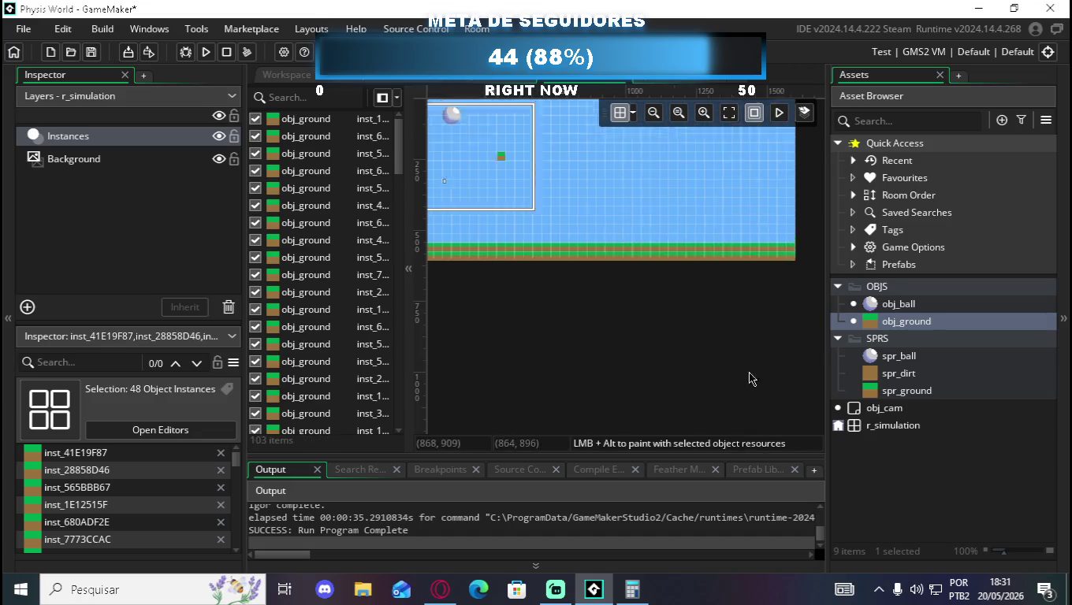
{"action": "left_click", "coordinate": [206, 51]}
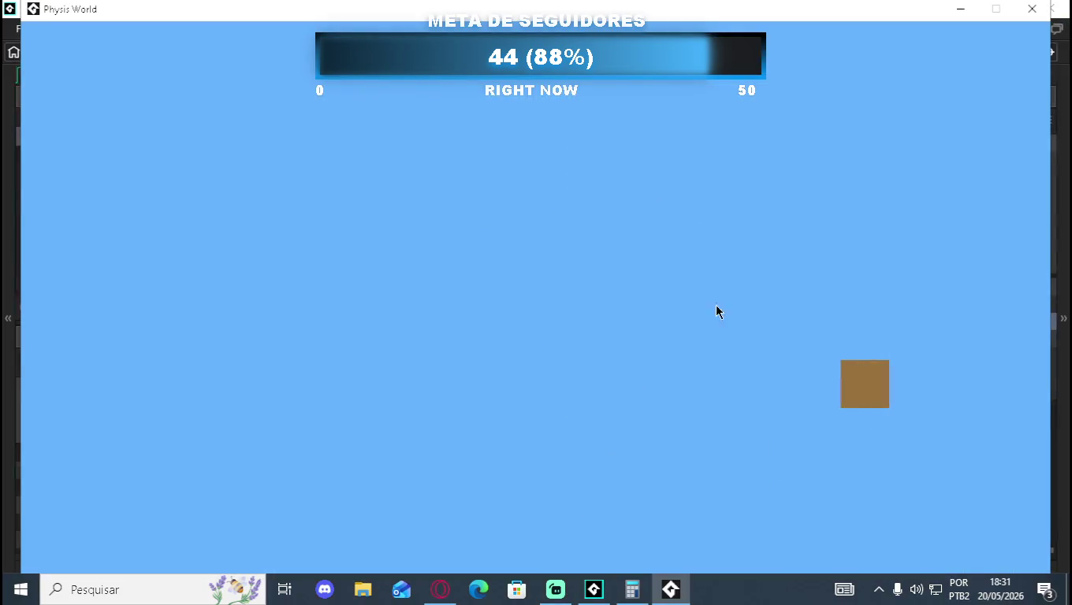
Move the game camera left and up with the arrow keys.
{"action": "key", "text": "Left"}
{"action": "key", "text": "Up"}
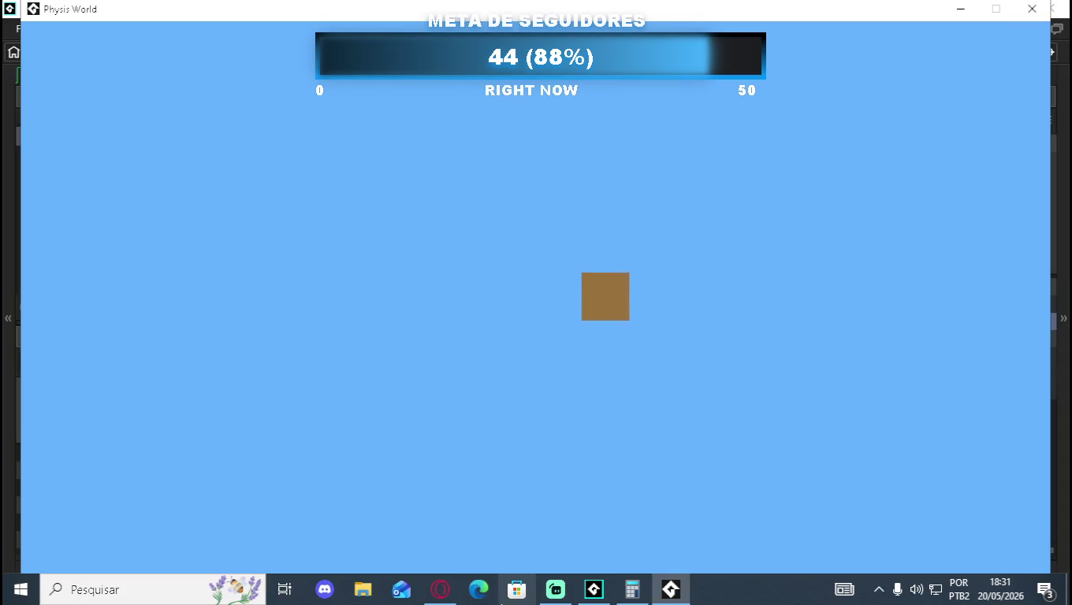
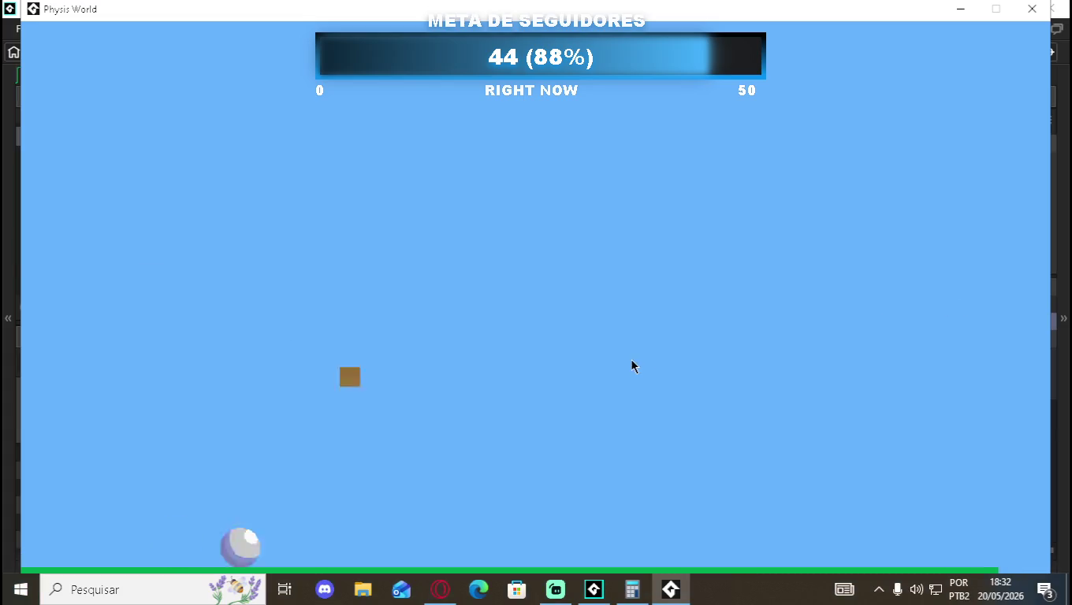
Drag and fling the ball onto the block, against the walls and to the ground, then close the test run.
{"action": "mouse_move", "coordinate": [506, 559]}
{"action": "left_mouse_down"}
{"action": "mouse_move", "coordinate": [497, 518]}
{"action": "mouse_move", "coordinate": [552, 375]}
{"action": "mouse_move", "coordinate": [584, 376]}
{"action": "left_mouse_up"}
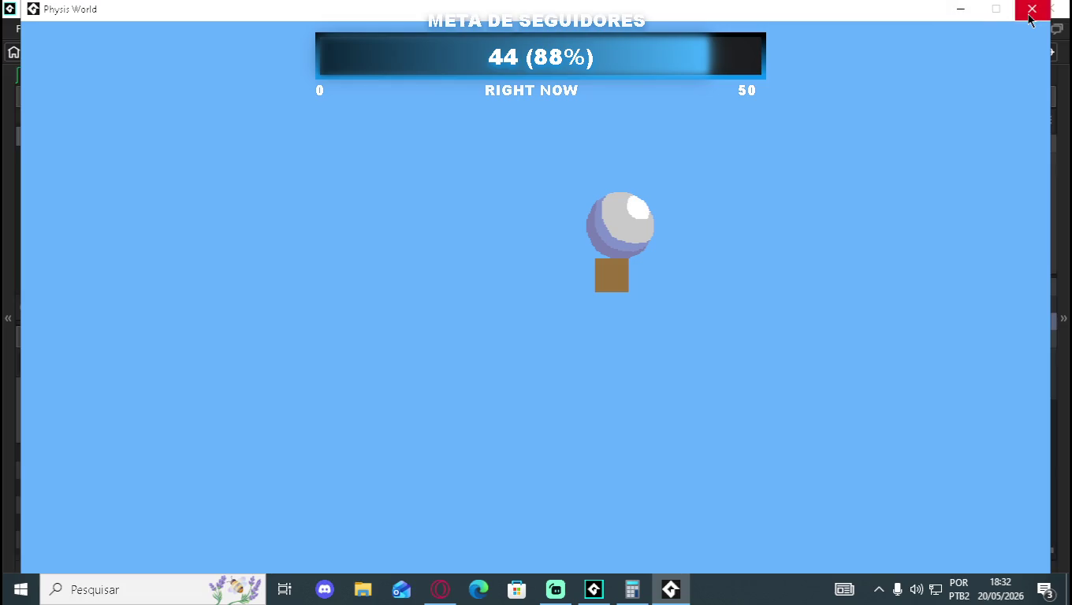
{"action": "mouse_move", "coordinate": [638, 212]}
{"action": "left_mouse_down"}
{"action": "mouse_move", "coordinate": [727, 363]}
{"action": "mouse_move", "coordinate": [706, 530]}
{"action": "left_mouse_up"}
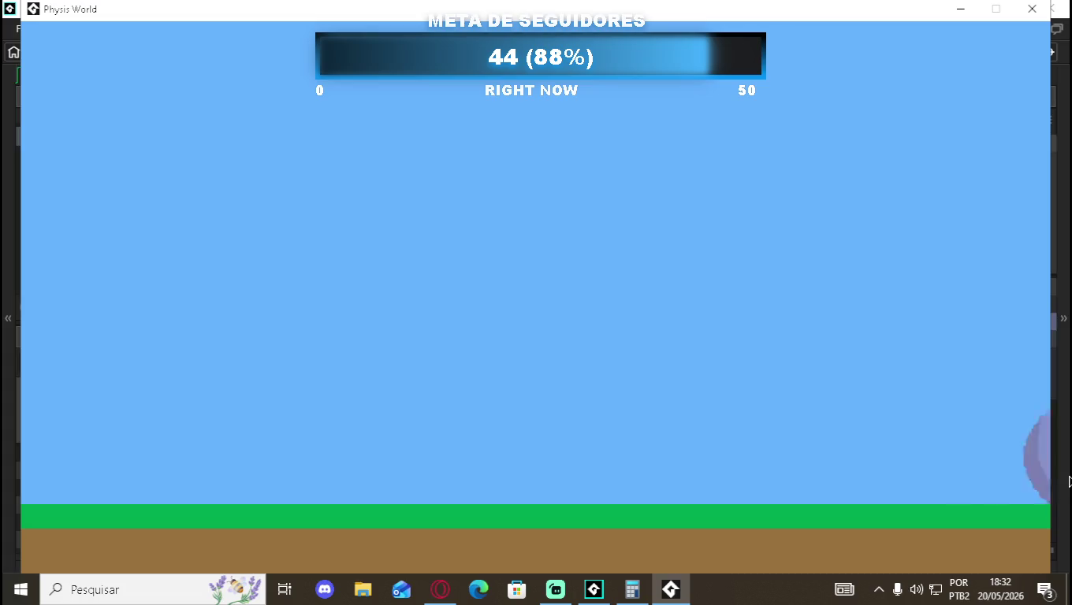
{"action": "left_click", "coordinate": [118, 379]}
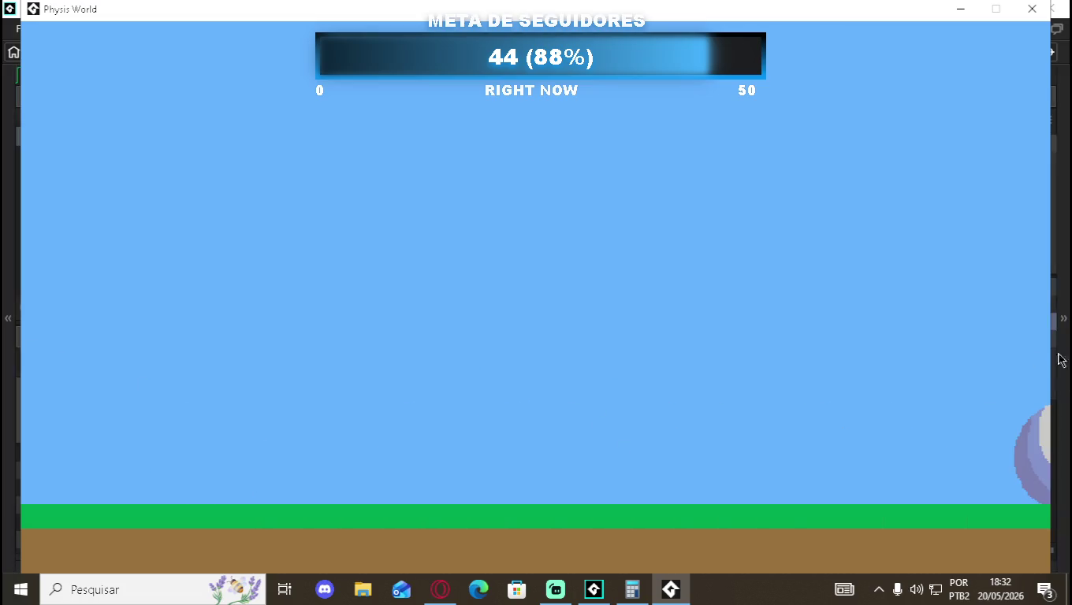
{"action": "left_click", "coordinate": [1036, 414]}
{"action": "left_click_drag", "start_coordinate": [831, 454], "coordinate": [623, 252]}
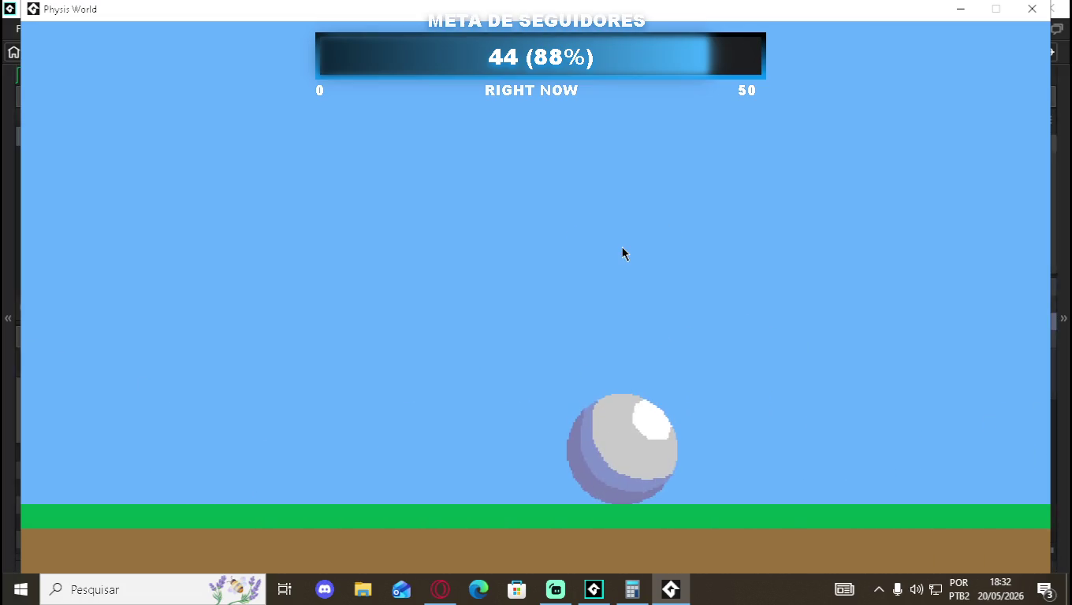
{"action": "left_click", "coordinate": [1032, 10]}
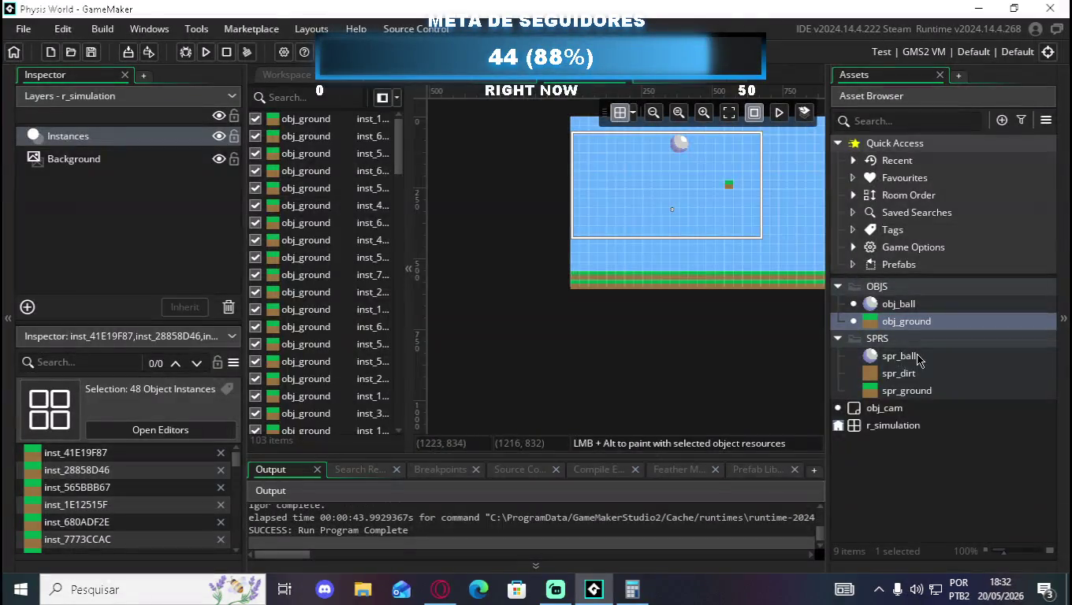
Check r_simulation's Viewport 0: camera 683×384, viewport 1366×768, then switch to the ChatGPT chat.
{"action": "scroll", "coordinate": [119, 524], "scroll_direction": "down", "scroll_amount": 2}
{"action": "scroll", "coordinate": [157, 505], "scroll_direction": "down", "scroll_amount": 2}
{"action": "left_click", "coordinate": [895, 424]}
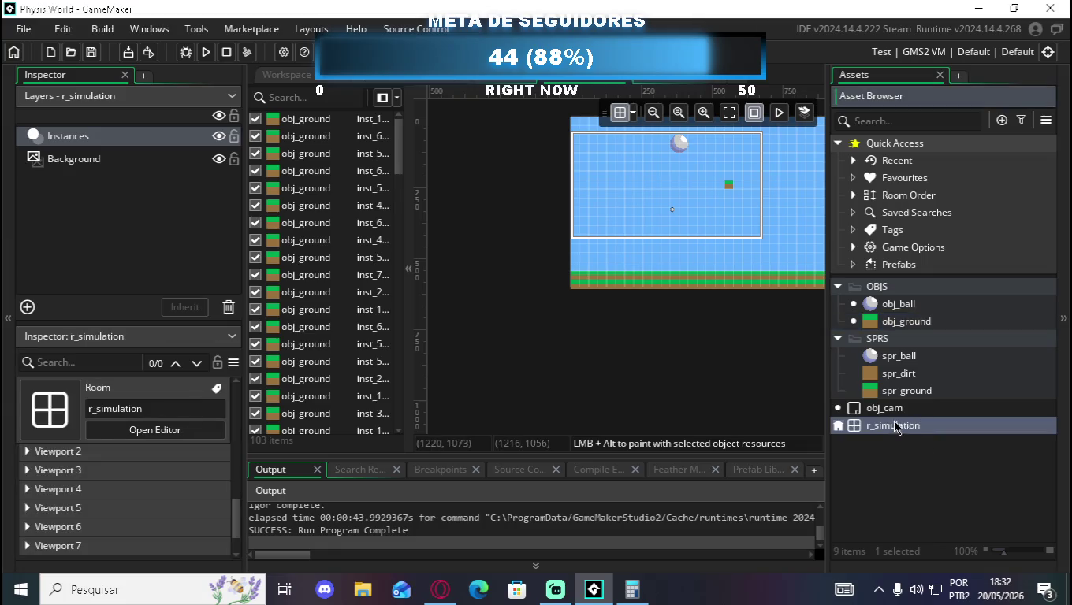
{"action": "scroll", "coordinate": [99, 483], "scroll_direction": "up", "scroll_amount": 3}
{"action": "left_click", "coordinate": [84, 476]}
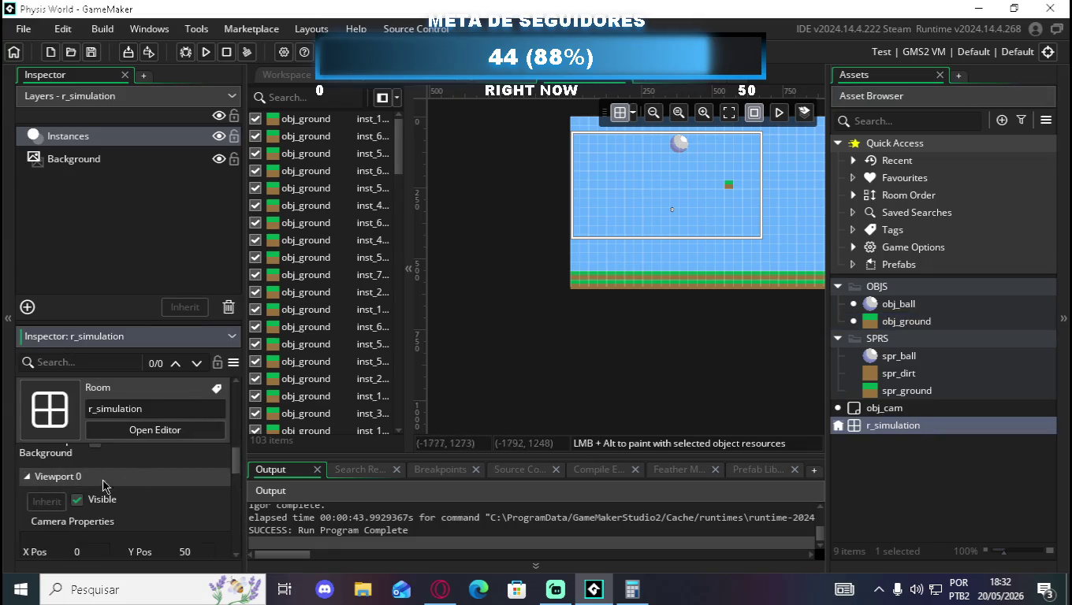
{"action": "scroll", "coordinate": [117, 489], "scroll_direction": "down", "scroll_amount": 4}
{"action": "scroll", "coordinate": [141, 492], "scroll_direction": "down", "scroll_amount": 5}
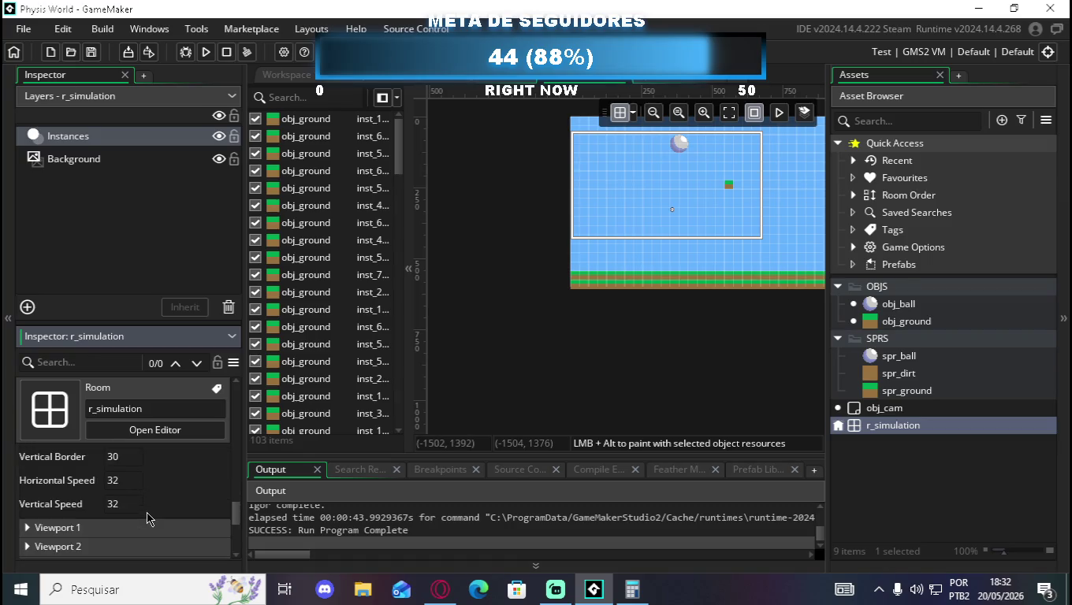
{"action": "scroll", "coordinate": [147, 519], "scroll_direction": "up", "scroll_amount": 5}
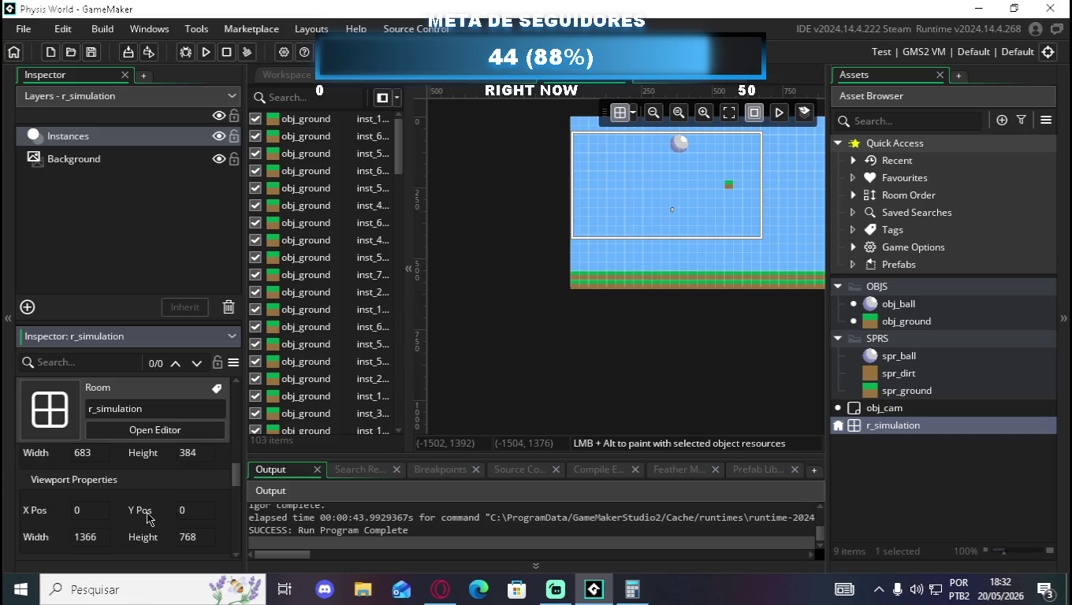
{"action": "left_click", "coordinate": [446, 591]}
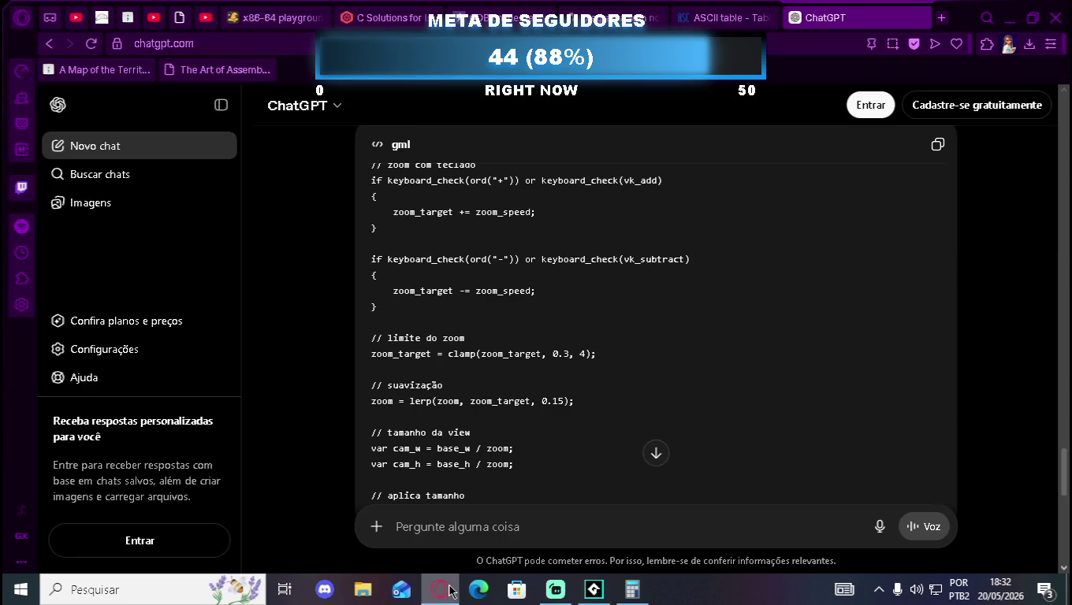
Read the ChatGPT camera-zoom reply down to its player-following code, then return to GameMaker.
{"action": "scroll", "coordinate": [537, 404], "scroll_direction": "down", "scroll_amount": 4}
{"action": "scroll", "coordinate": [498, 375], "scroll_direction": "down", "scroll_amount": 3}
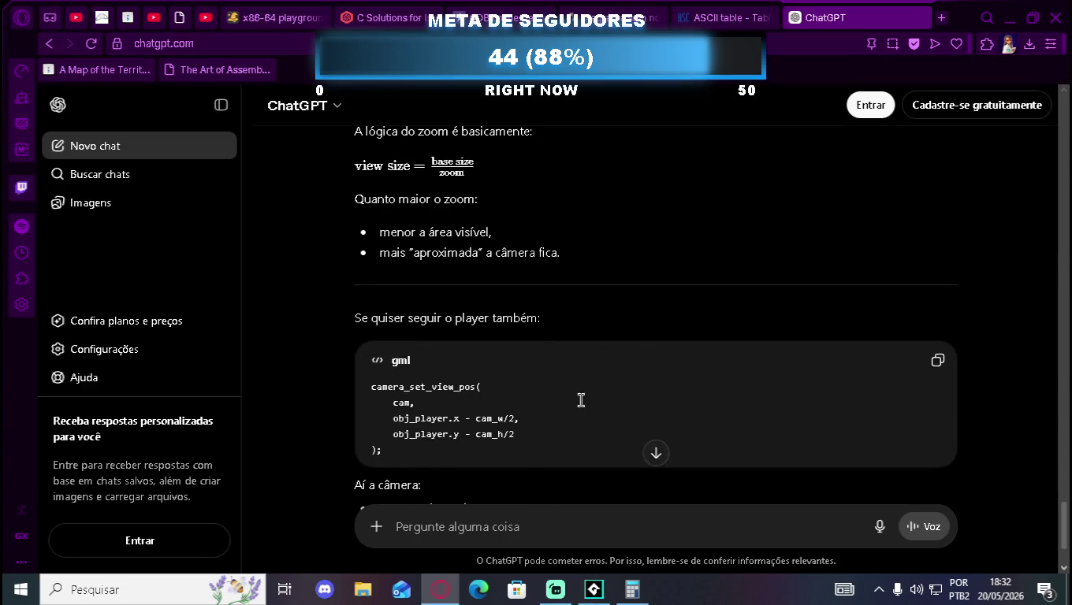
{"action": "scroll", "coordinate": [581, 401], "scroll_direction": "down", "scroll_amount": 2}
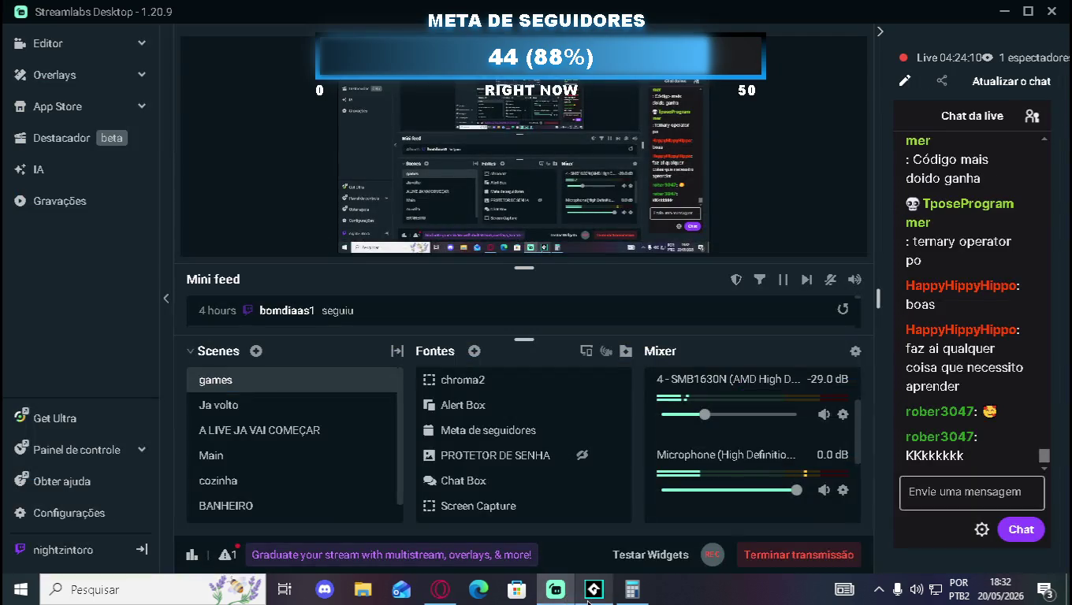
{"action": "left_click", "coordinate": [589, 598]}
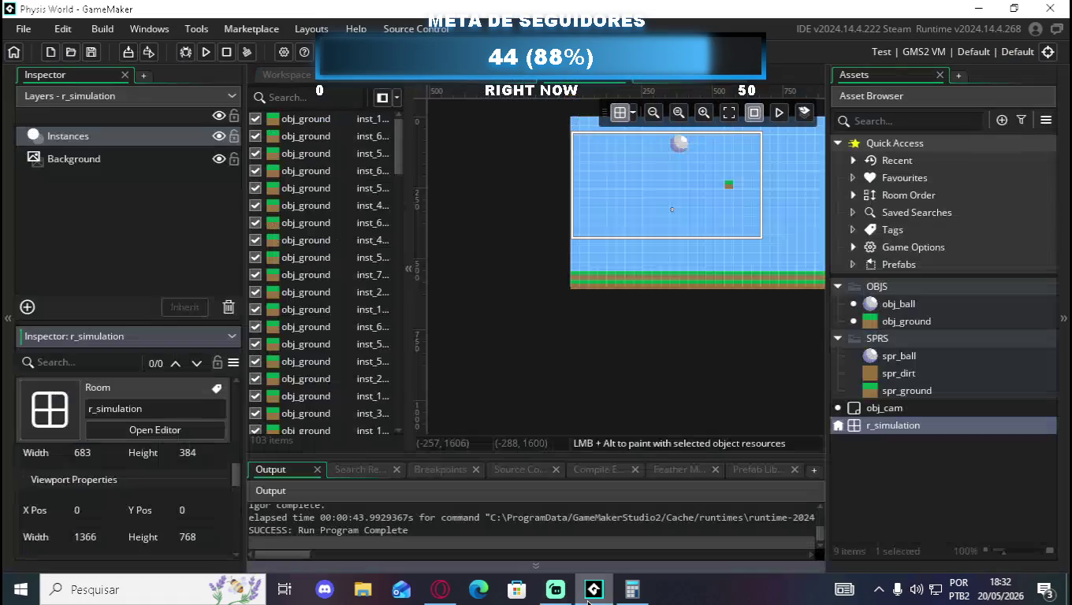
Set the room camera's X Pos to 0 and Y Pos to 200 after trying 384 and 600.
{"action": "mouse_move", "coordinate": [691, 316]}
{"action": "left_mouse_down"}
{"action": "mouse_move", "coordinate": [572, 376]}
{"action": "mouse_move", "coordinate": [592, 336]}
{"action": "left_mouse_up"}
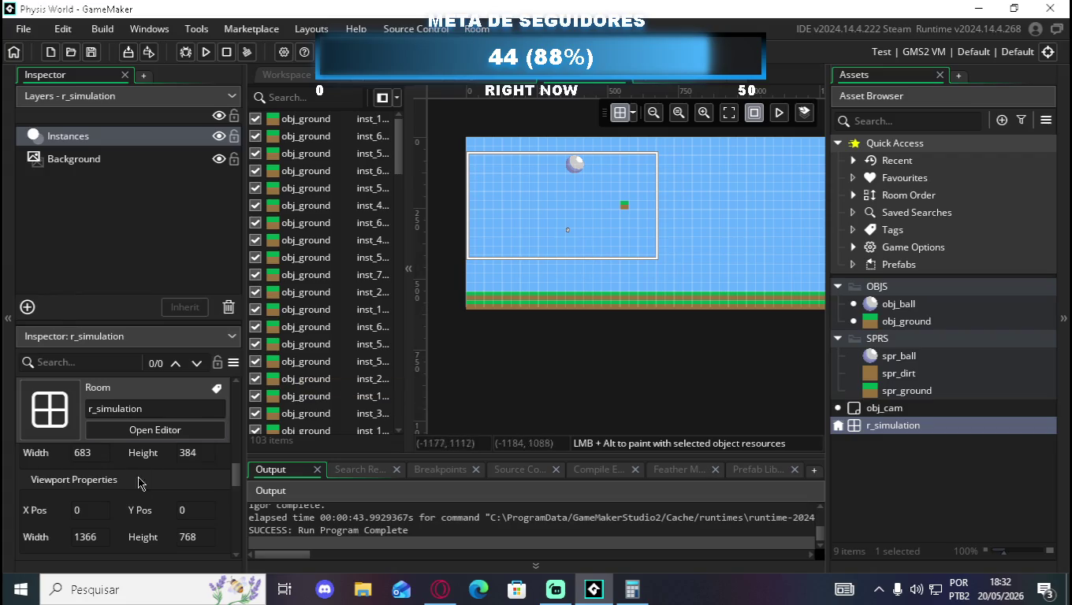
{"action": "scroll", "coordinate": [124, 524], "scroll_direction": "up", "scroll_amount": 2}
{"action": "left_click", "coordinate": [78, 490]}
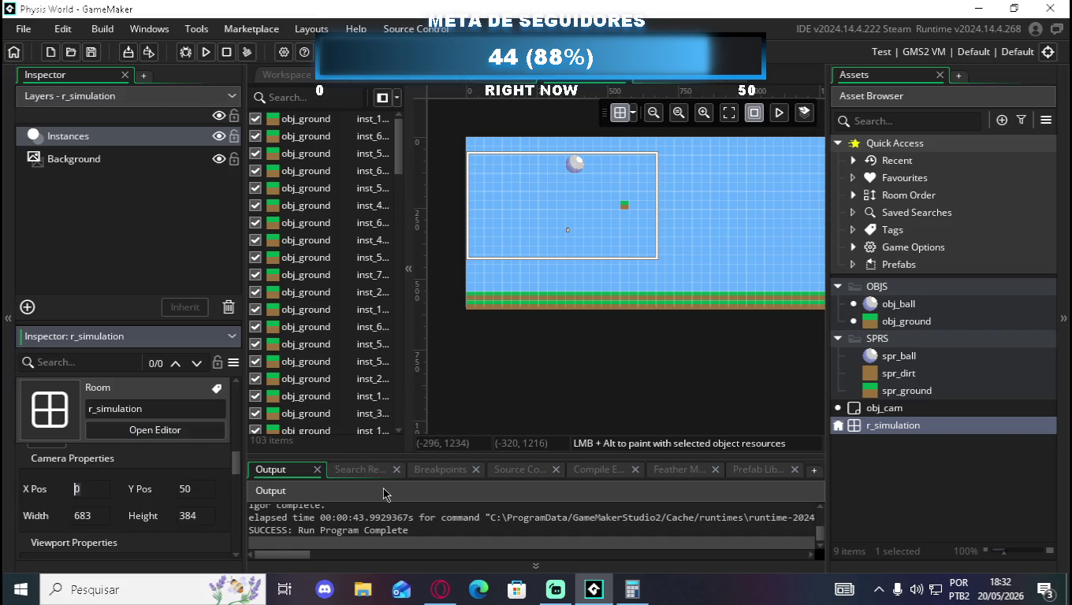
{"action": "type", "text": "683"}
{"action": "key", "text": "Return"}
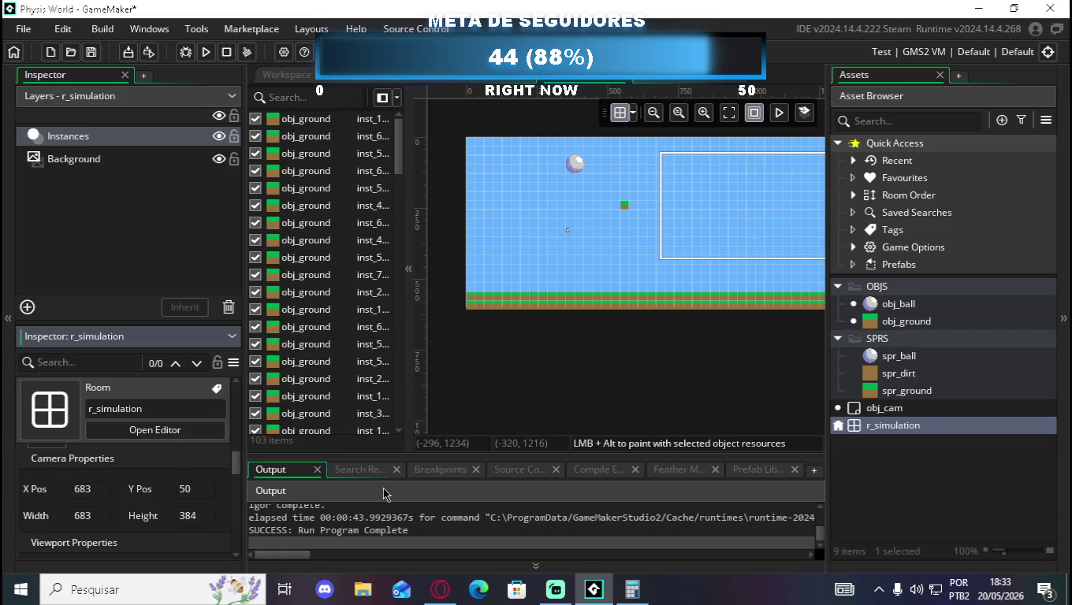
{"action": "key", "text": "BackSpace"}
{"action": "key", "text": "BackSpace"}
{"action": "key", "text": "BackSpace"}
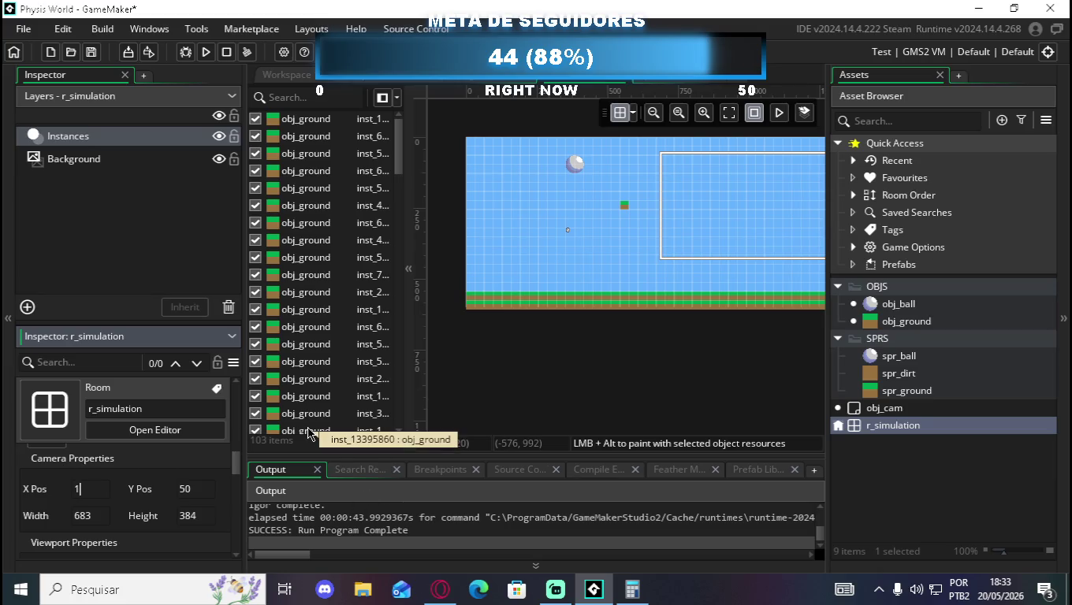
{"action": "key", "text": "Tab"}
{"action": "key", "text": "BackSpace"}
{"action": "key", "text": "BackSpace"}
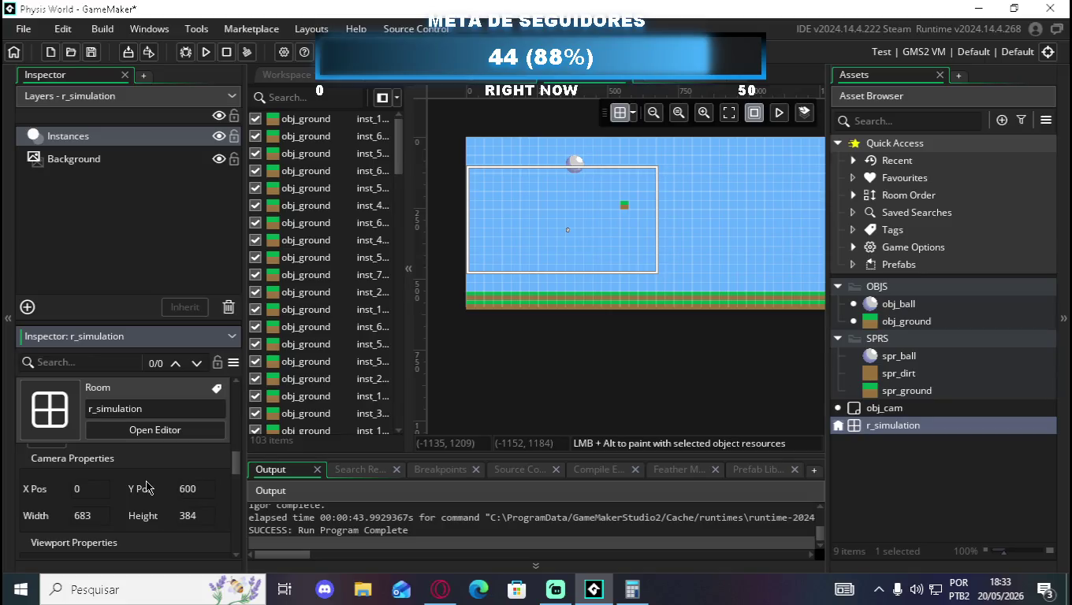
{"action": "key", "text": "Return"}
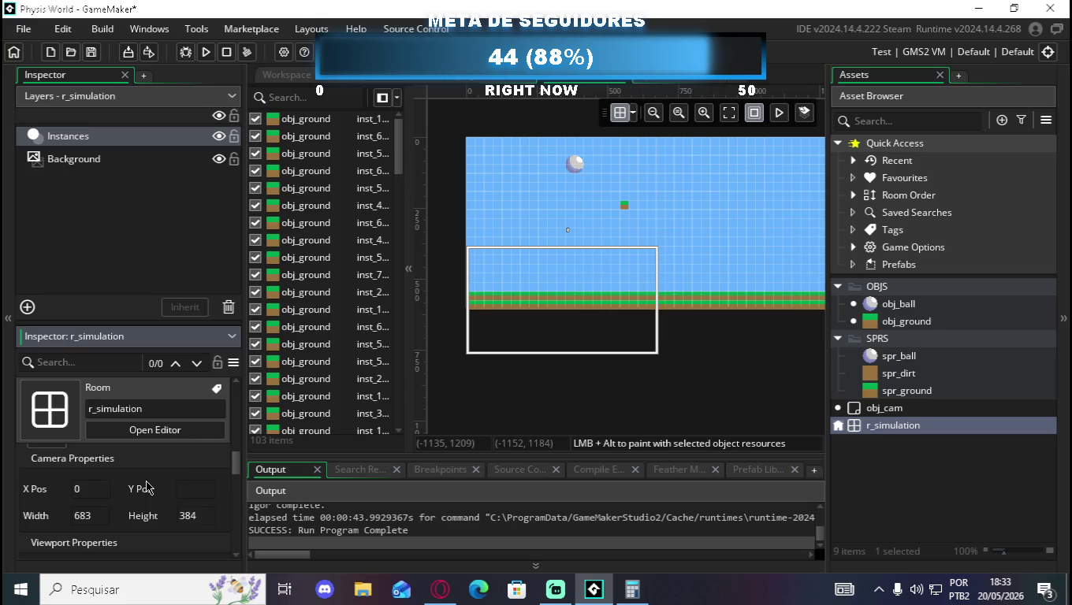
{"action": "key", "text": "Return"}
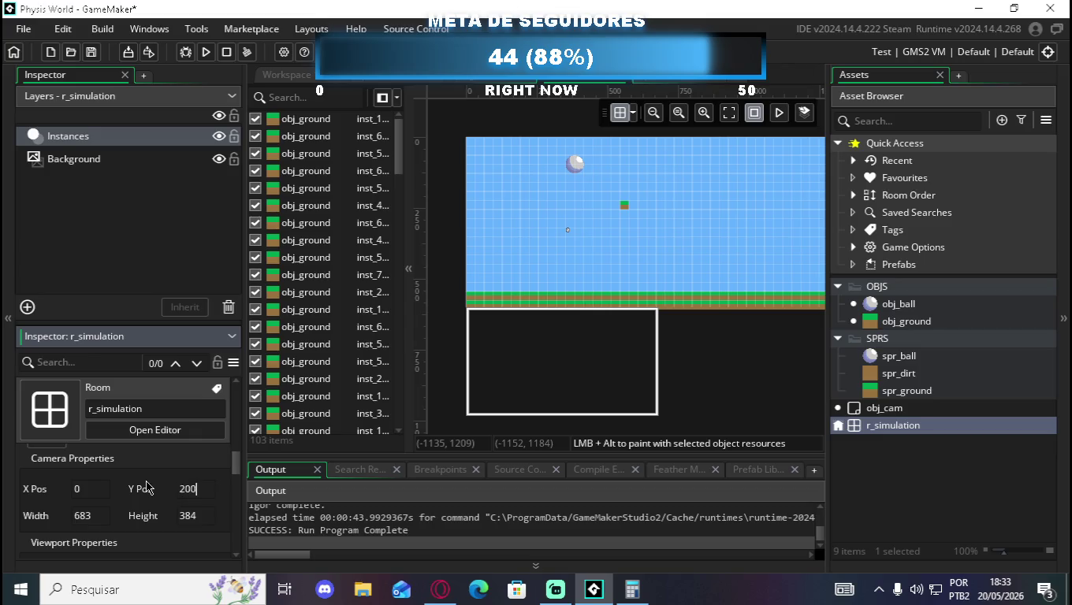
{"action": "key", "text": "Return"}
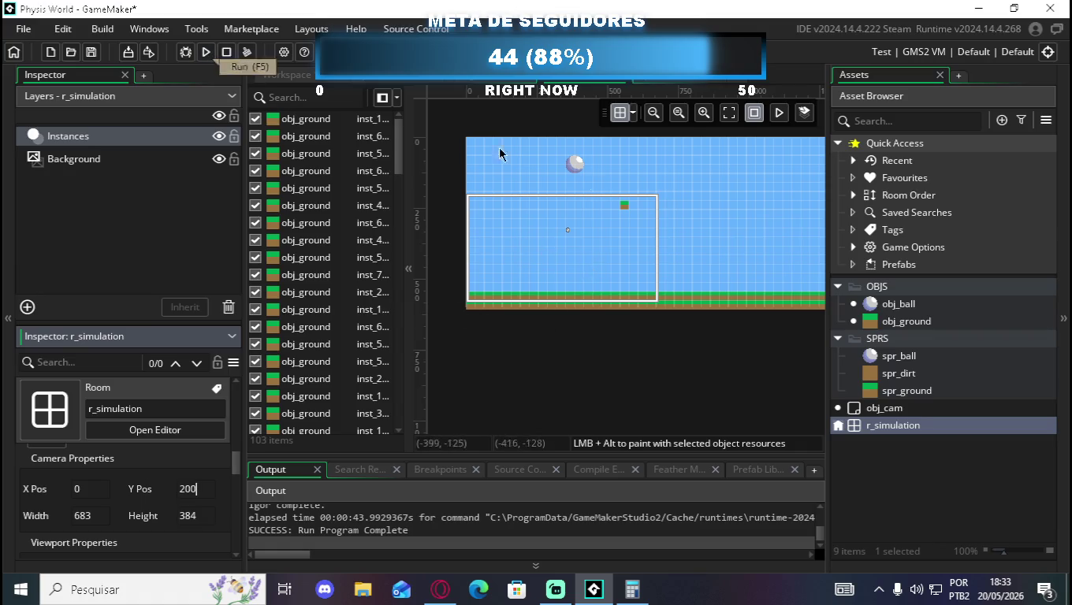
{"action": "double_click", "coordinate": [895, 404]}
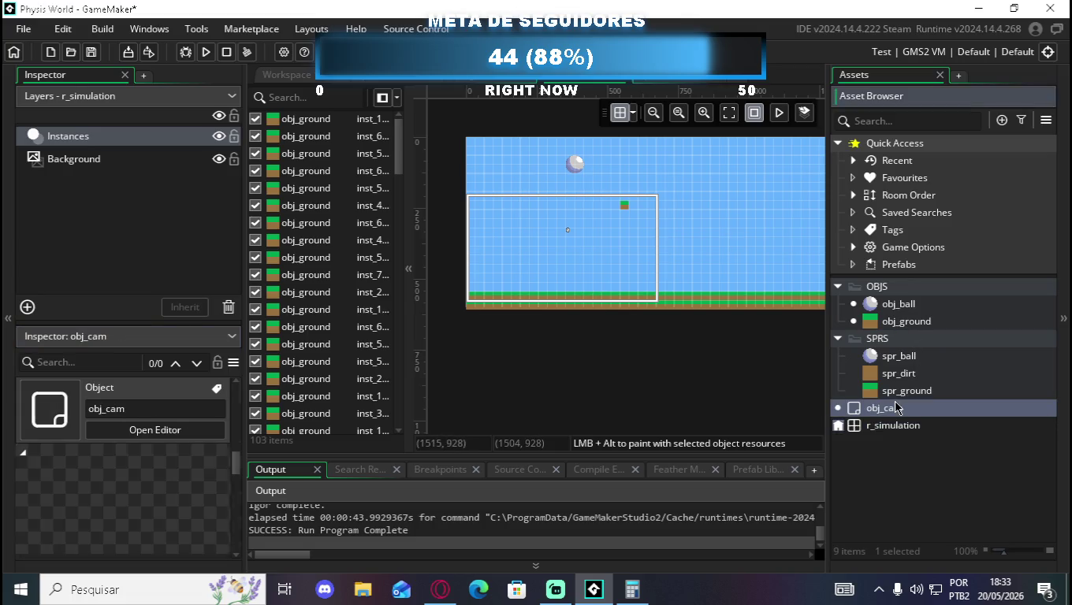
Review obj_cam's Create and Step event code, then run the game to test the camera.
{"action": "double_click", "coordinate": [520, 115]}
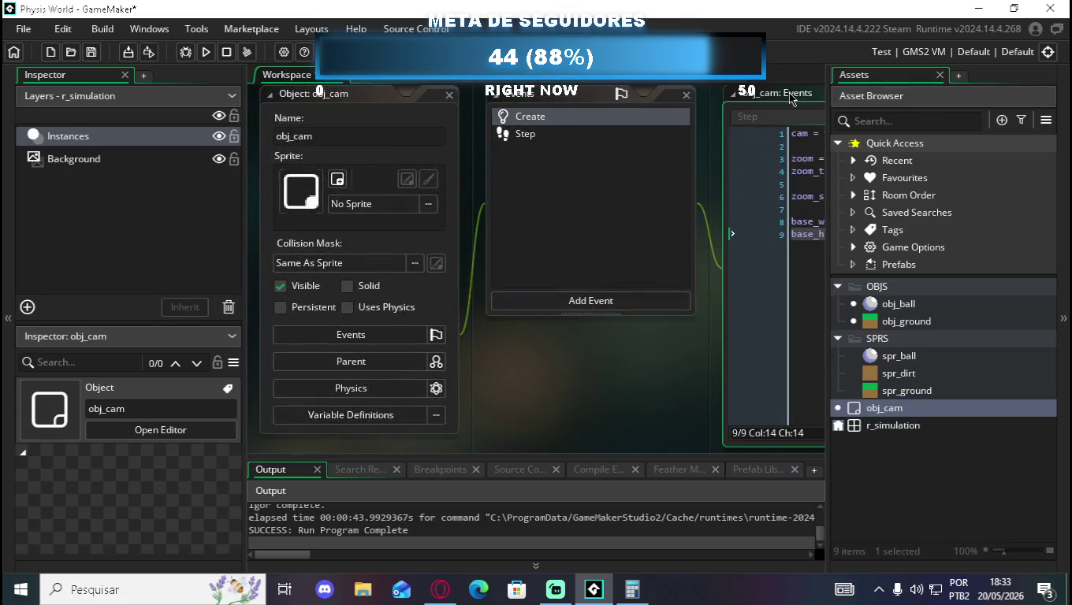
{"action": "left_click", "coordinate": [299, 116]}
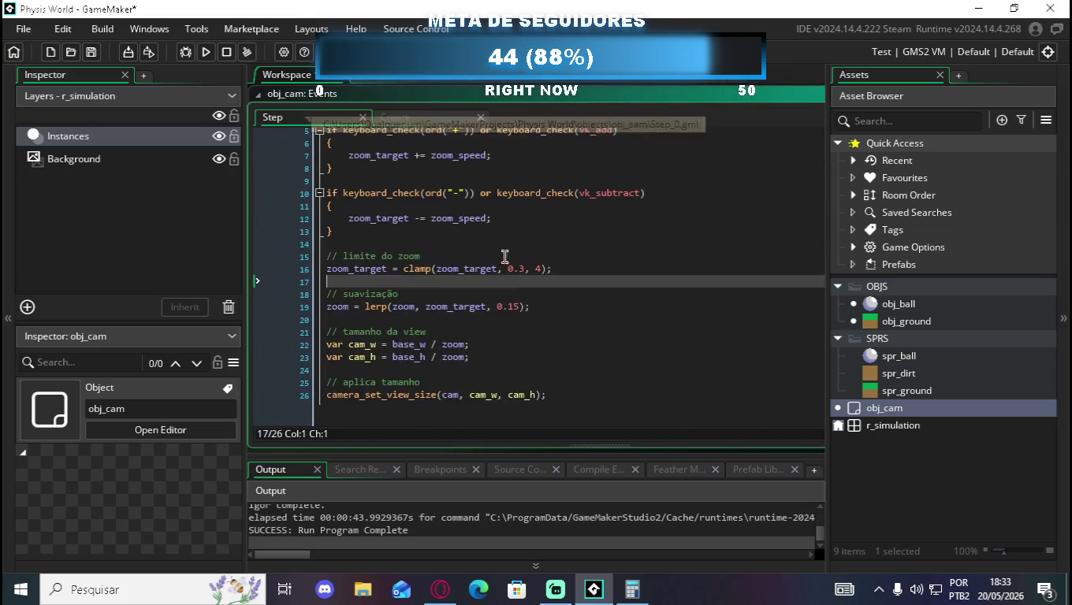
{"action": "scroll", "coordinate": [628, 342], "scroll_direction": "up", "scroll_amount": 2}
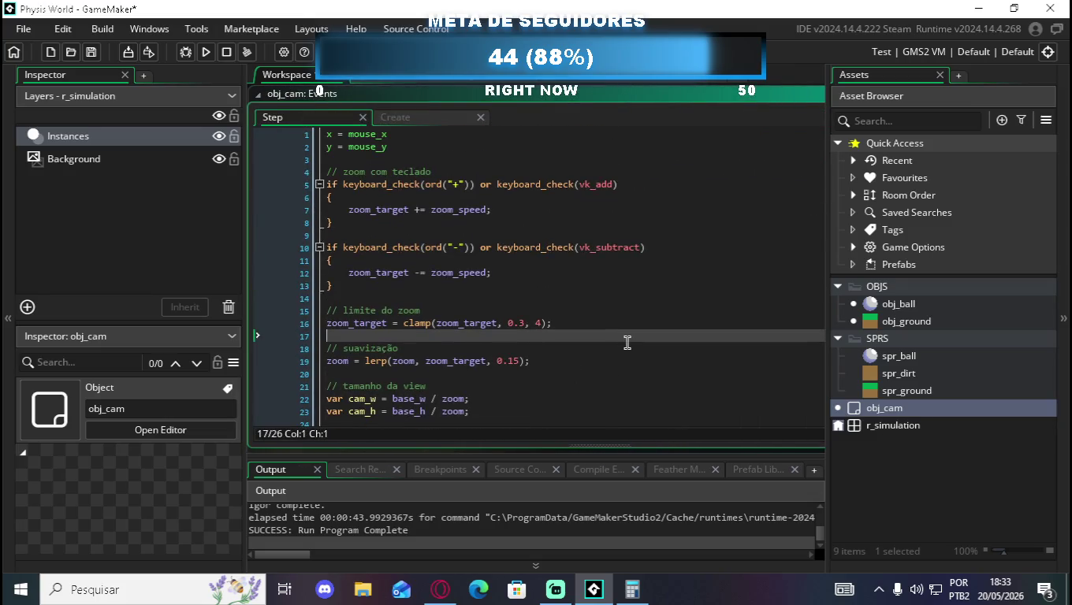
{"action": "left_click", "coordinate": [210, 51]}
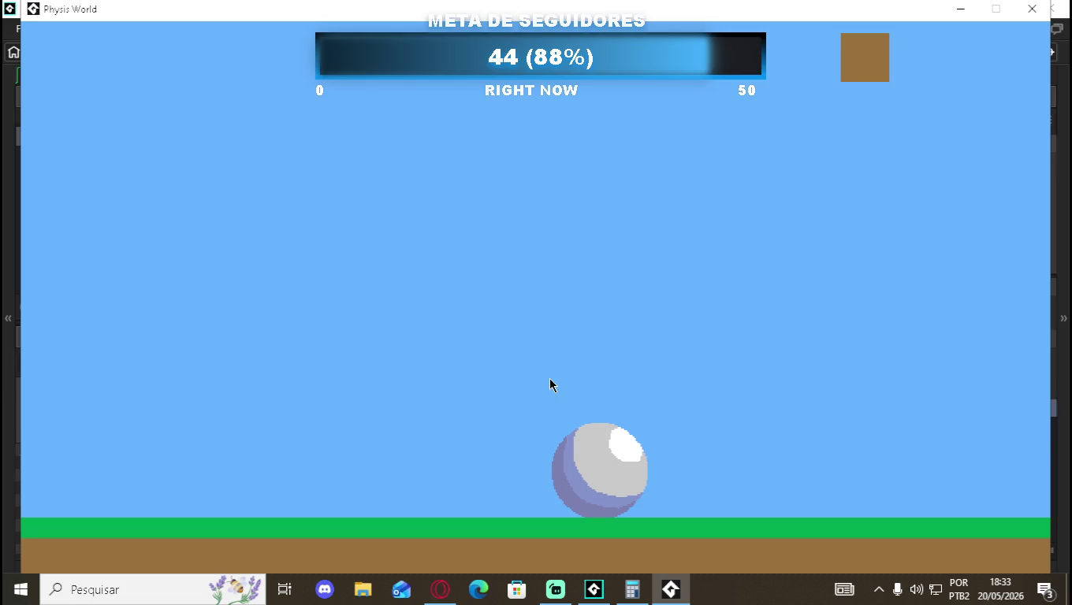
Push, carry and lift the ball to watch the camera follow it, then close the game.
{"action": "left_click", "coordinate": [672, 433]}
{"action": "mouse_move", "coordinate": [599, 483]}
{"action": "left_mouse_down"}
{"action": "mouse_move", "coordinate": [589, 290]}
{"action": "mouse_move", "coordinate": [799, 196]}
{"action": "left_mouse_up"}
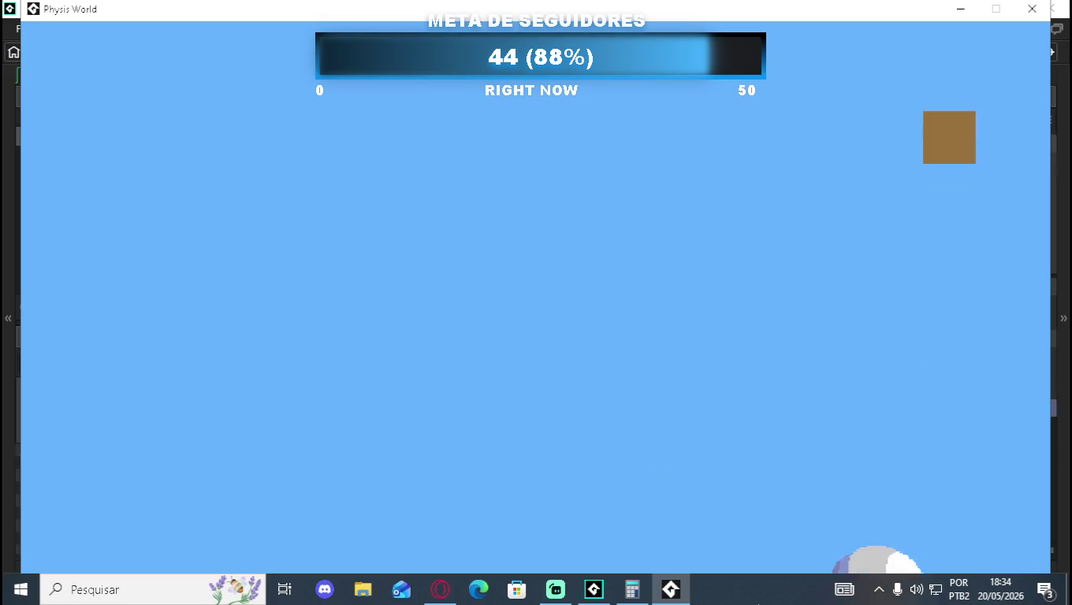
{"action": "mouse_move", "coordinate": [331, 408]}
{"action": "left_mouse_down"}
{"action": "mouse_move", "coordinate": [516, 310]}
{"action": "mouse_move", "coordinate": [631, 126]}
{"action": "left_mouse_up"}
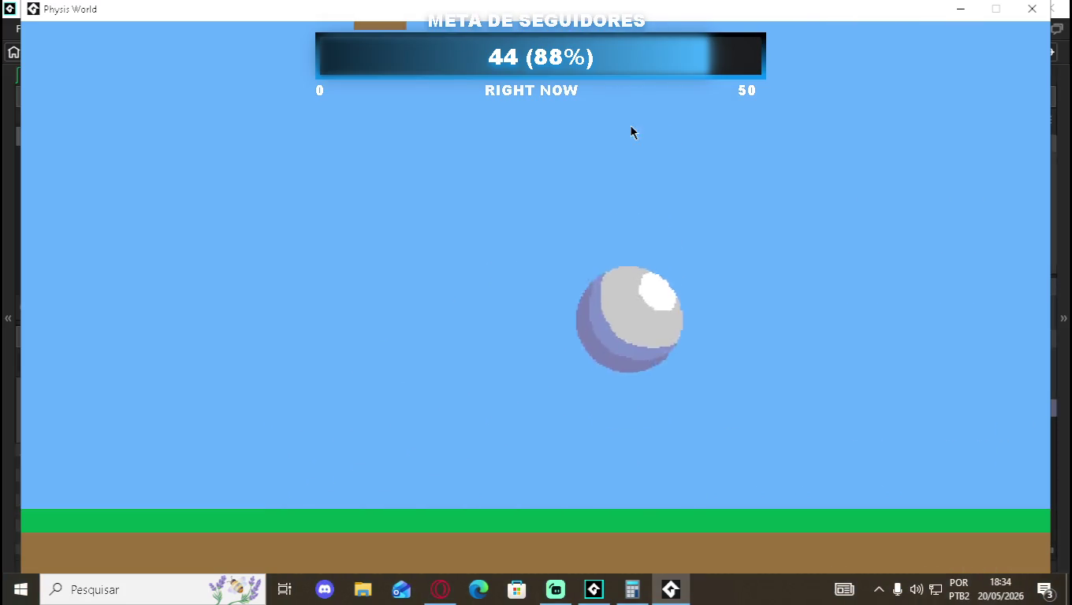
{"action": "left_click", "coordinate": [1032, 9]}
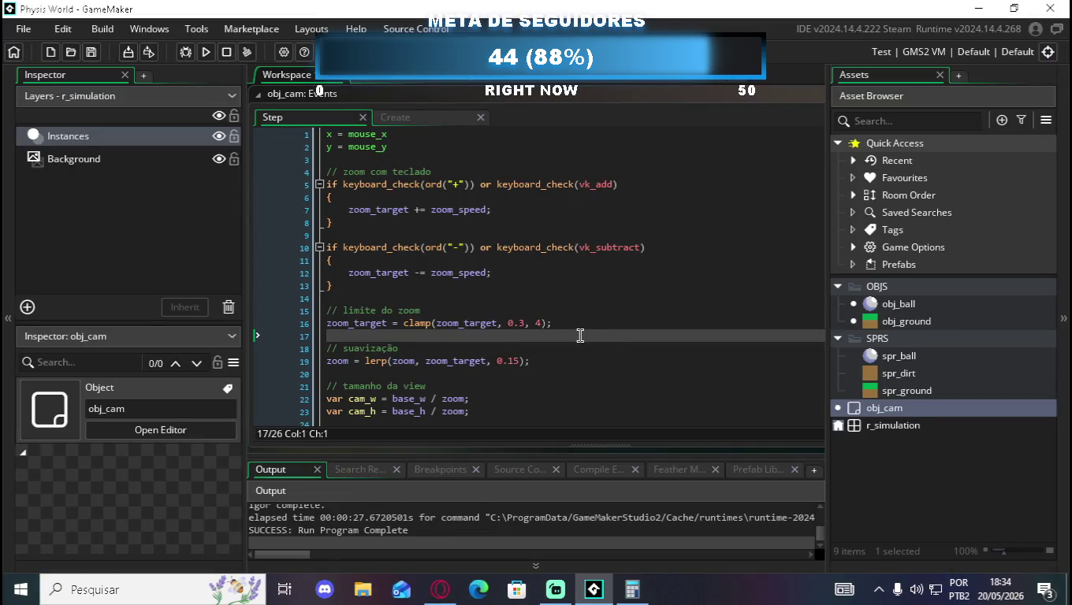
In obj_ball's Create event, add a '// CONTROLS' comment and 'playing = false' after line 8.
{"action": "double_click", "coordinate": [882, 302]}
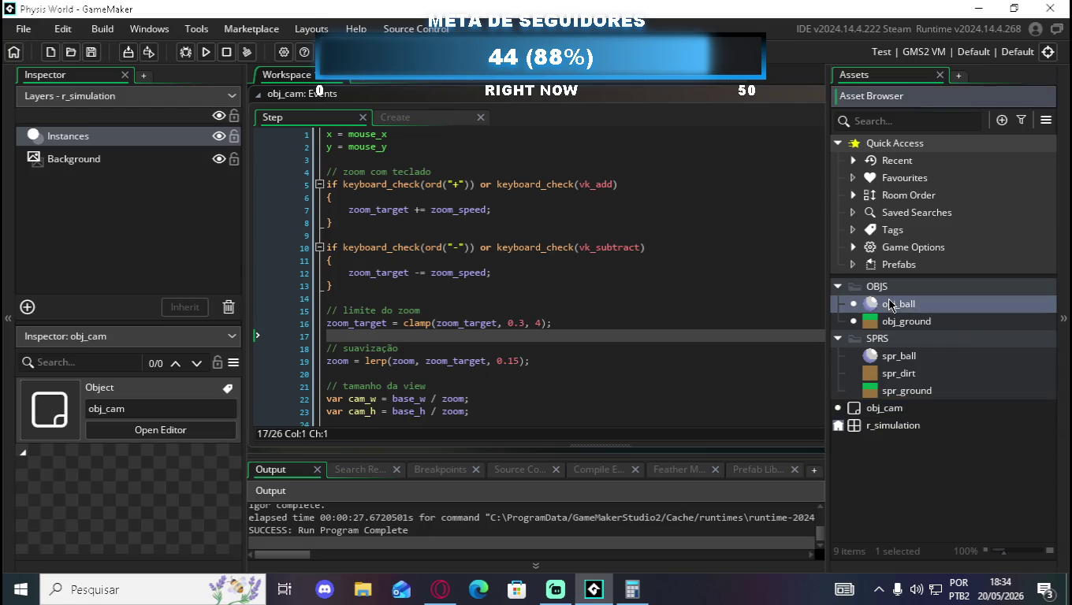
{"action": "left_click", "coordinate": [546, 123]}
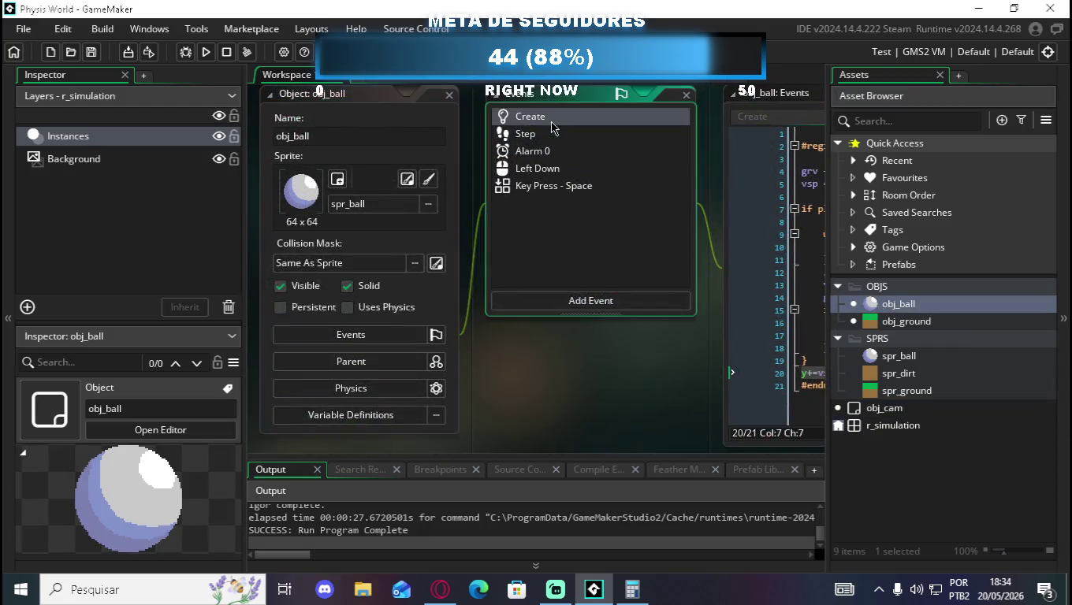
{"action": "left_click", "coordinate": [568, 222]}
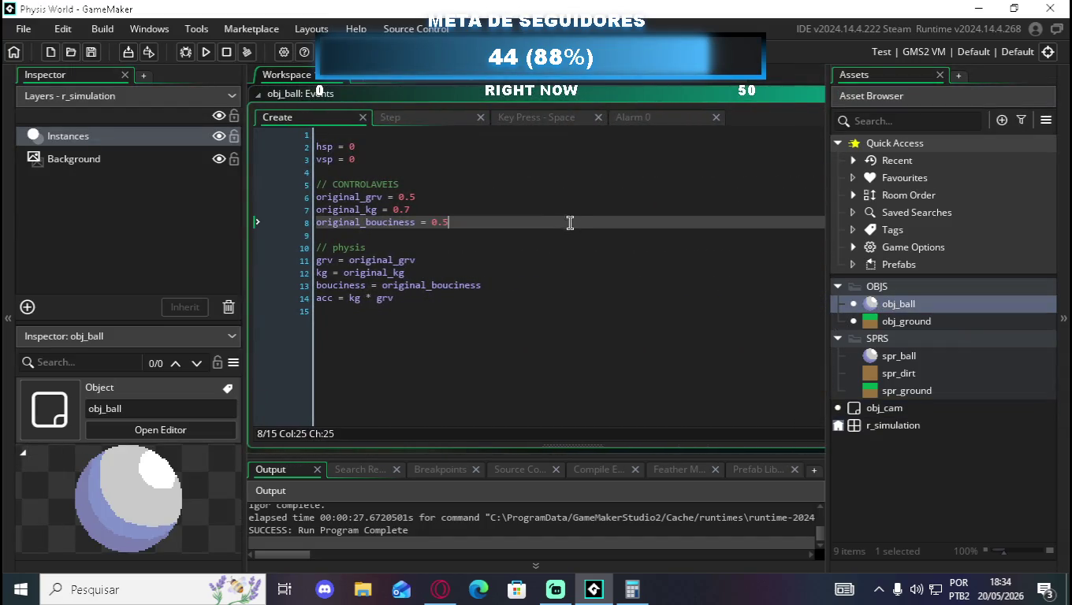
{"action": "key", "text": "Return"}
{"action": "key", "text": "Return"}
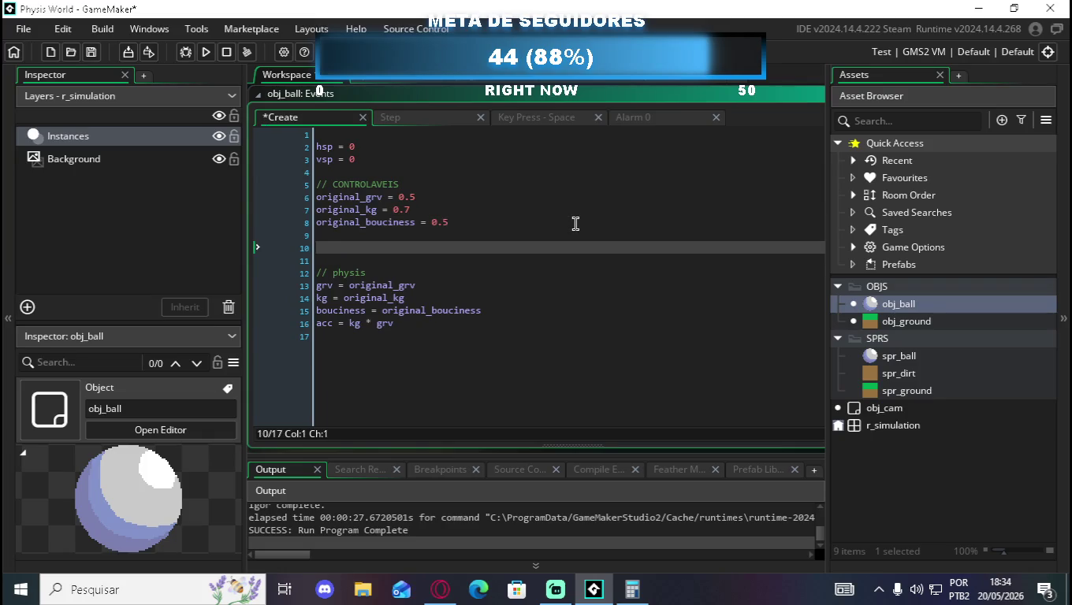
{"action": "type", "text": "// CONTROLS"}
{"action": "key", "text": "Return"}
{"action": "type", "text": "l"}
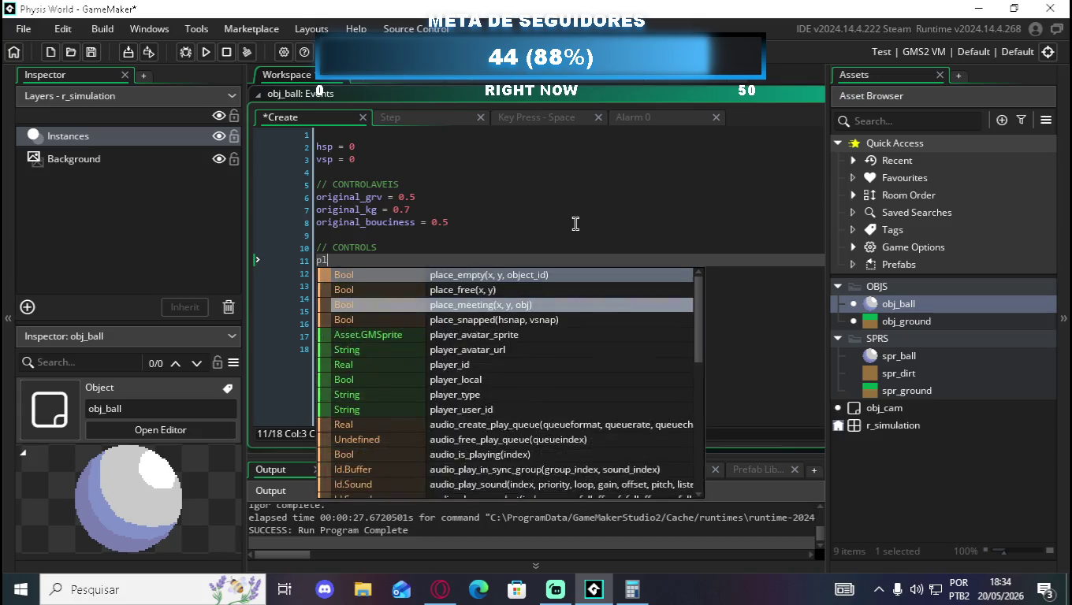
{"action": "type", "text": "aying = B"}
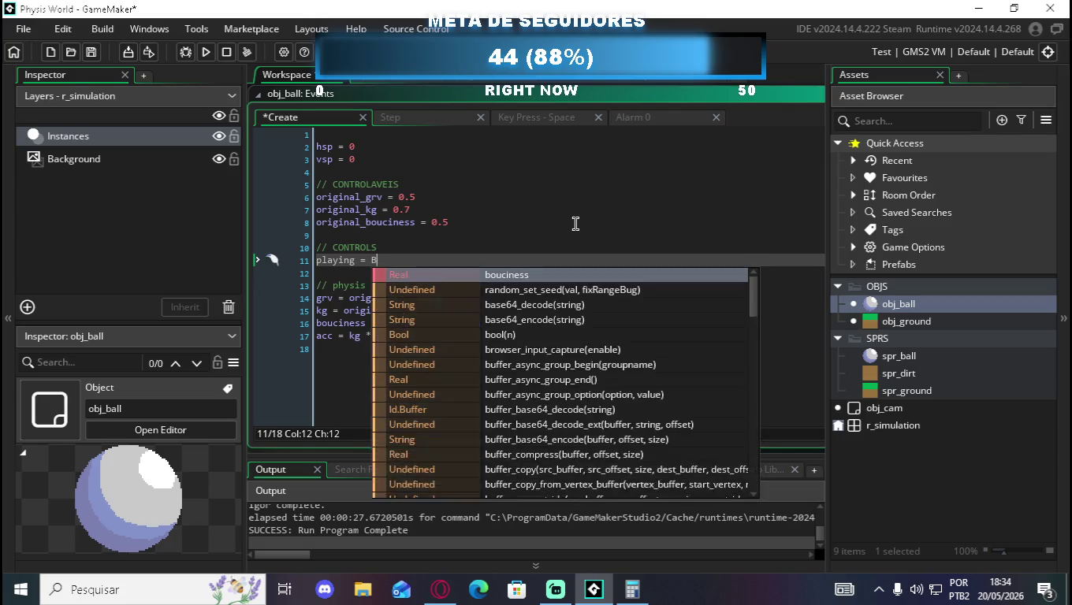
{"action": "key", "text": "Escape"}
{"action": "type", "text": "= fa"}
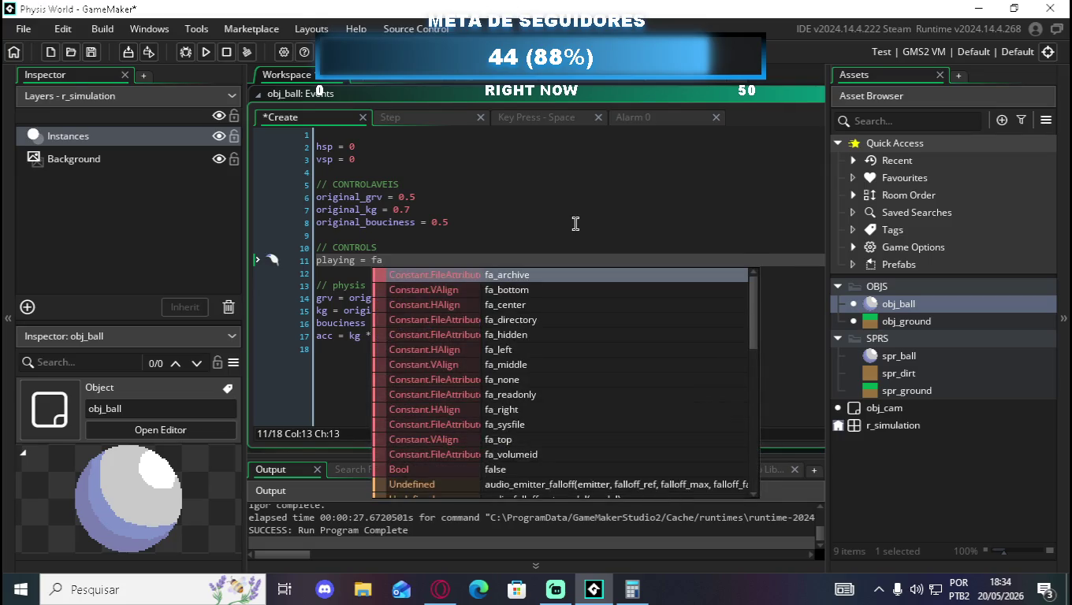
Finish the 'playing = false' line and move to the top of obj_ball's Step code.
{"action": "type", "text": "lse"}
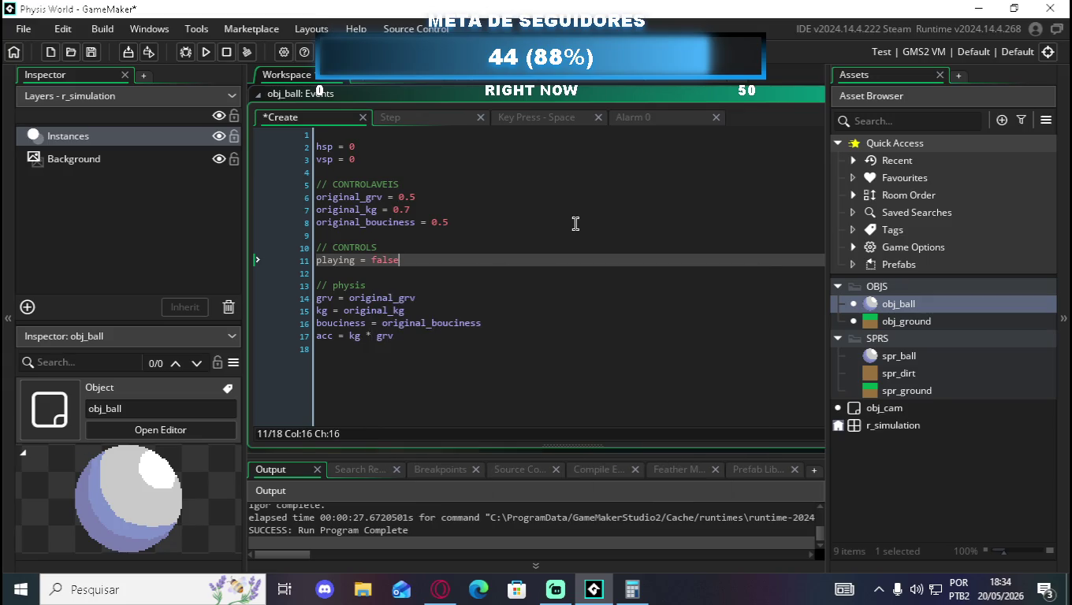
{"action": "left_click", "coordinate": [437, 116]}
{"action": "left_click", "coordinate": [529, 323]}
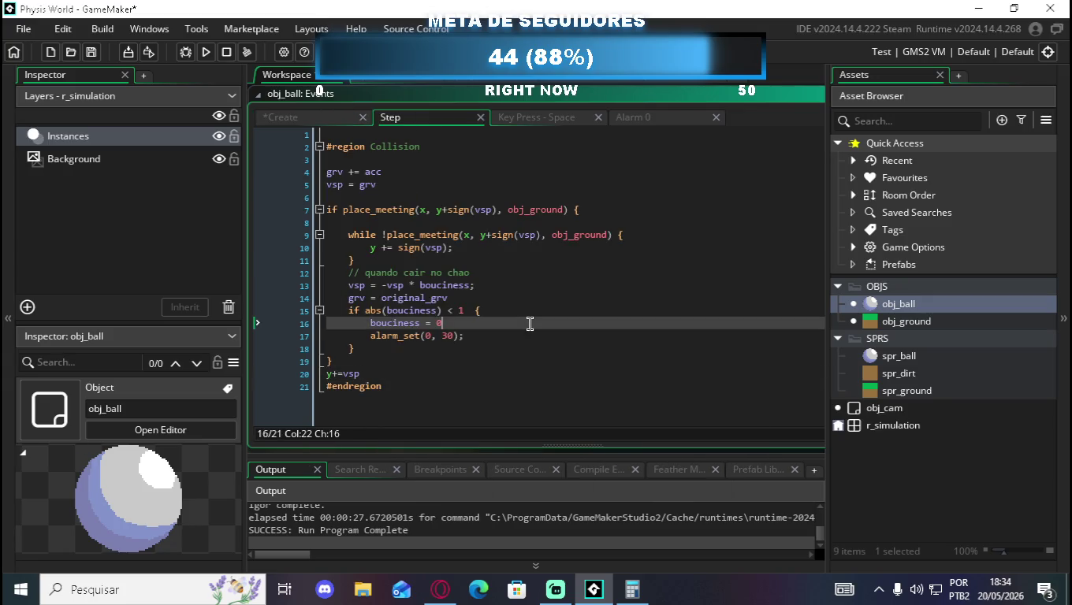
{"action": "left_click", "coordinate": [530, 360]}
{"action": "left_click", "coordinate": [517, 386]}
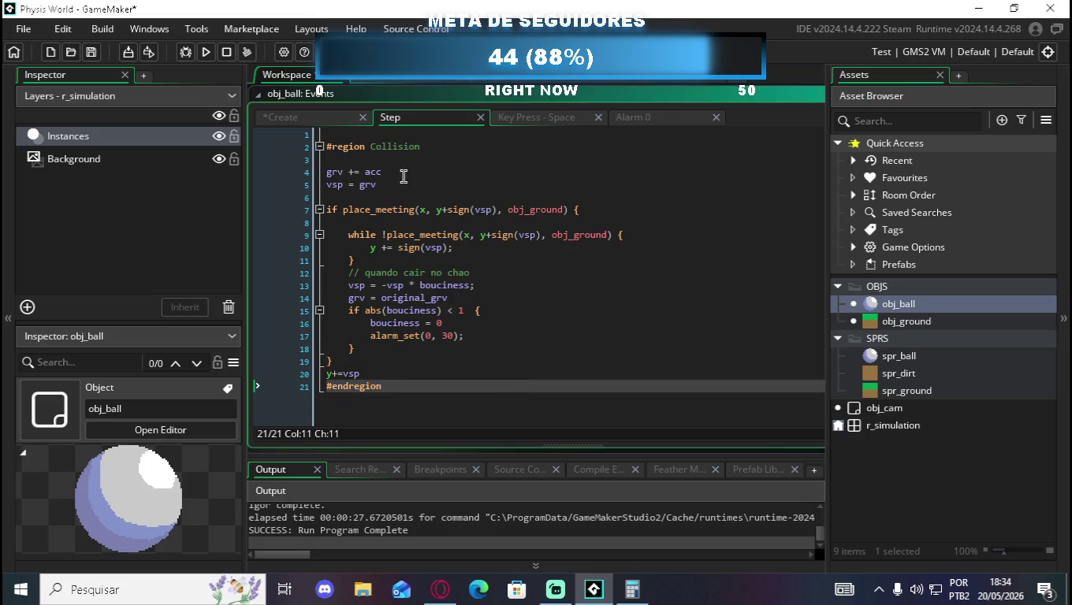
{"action": "left_click", "coordinate": [446, 135]}
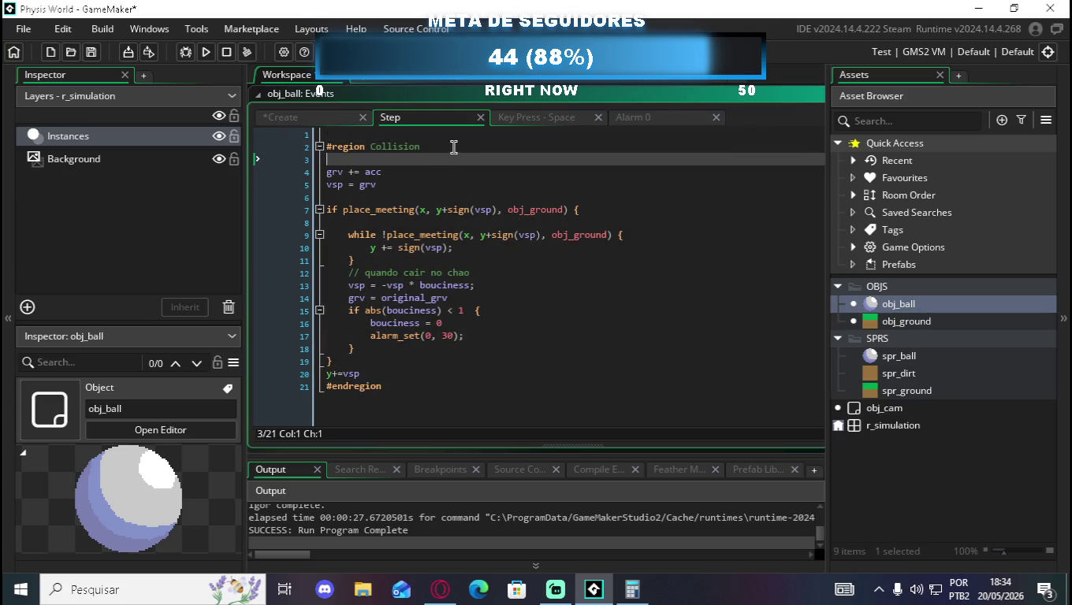
Rename the region to 'Collision + CONTROL' and add an empty 'if ()' line below it.
{"action": "left_click", "coordinate": [451, 148]}
{"action": "type", "text": "+ CONTROL"}
{"action": "key", "text": "Down"}
{"action": "key", "text": "Return"}
{"action": "type", "text": "()"}
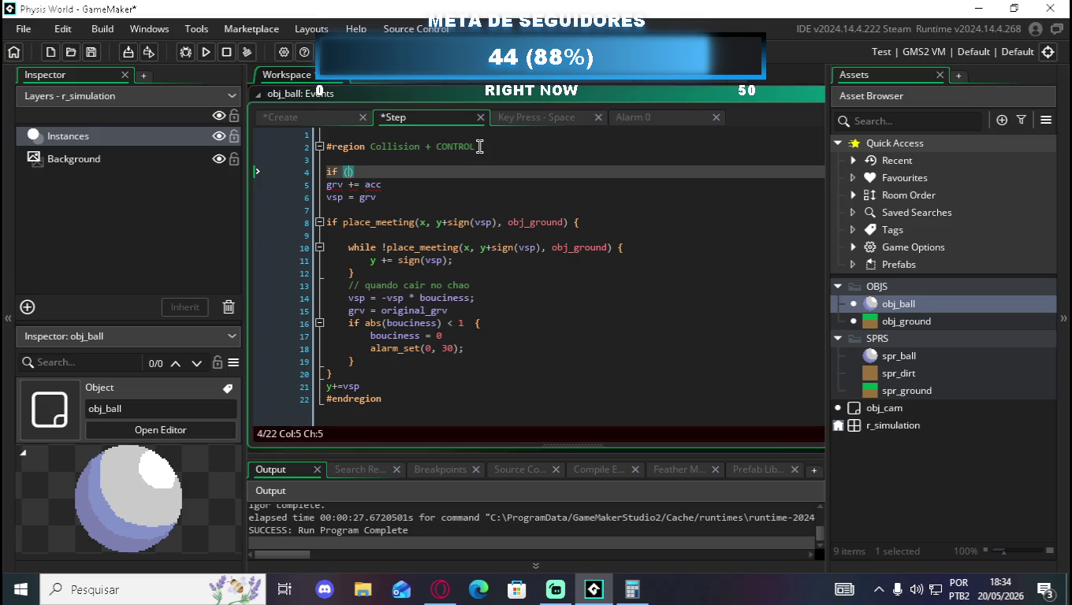
{"action": "left_click", "coordinate": [304, 116]}
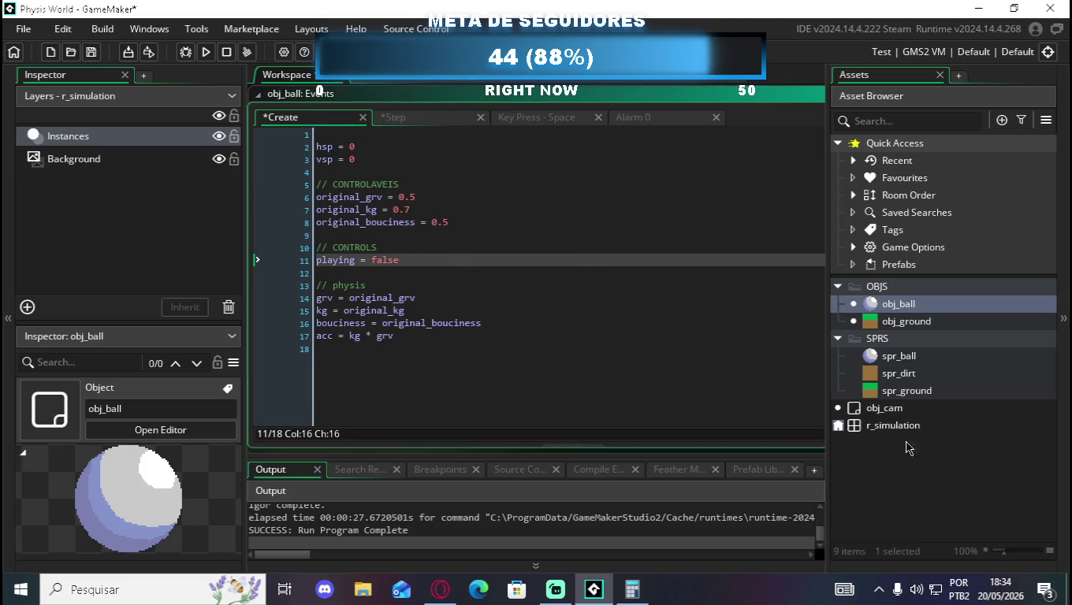
Create a new object named obj_general and give it a Create event.
{"action": "right_click", "coordinate": [897, 465]}
{"action": "mouse_move", "coordinate": [945, 350]}
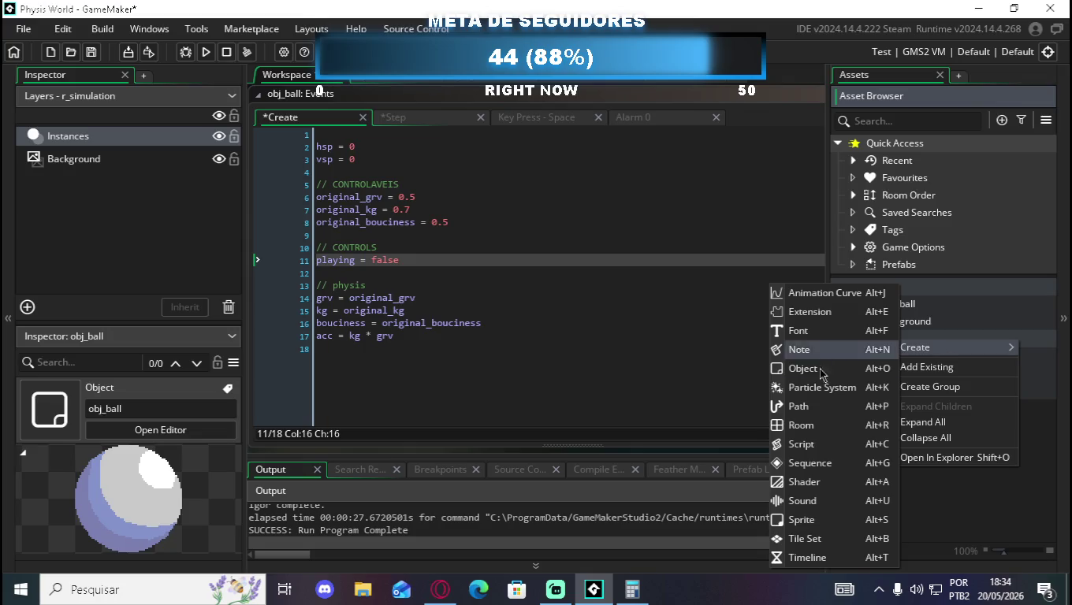
{"action": "left_click", "coordinate": [819, 367]}
{"action": "type", "text": "obj_general"}
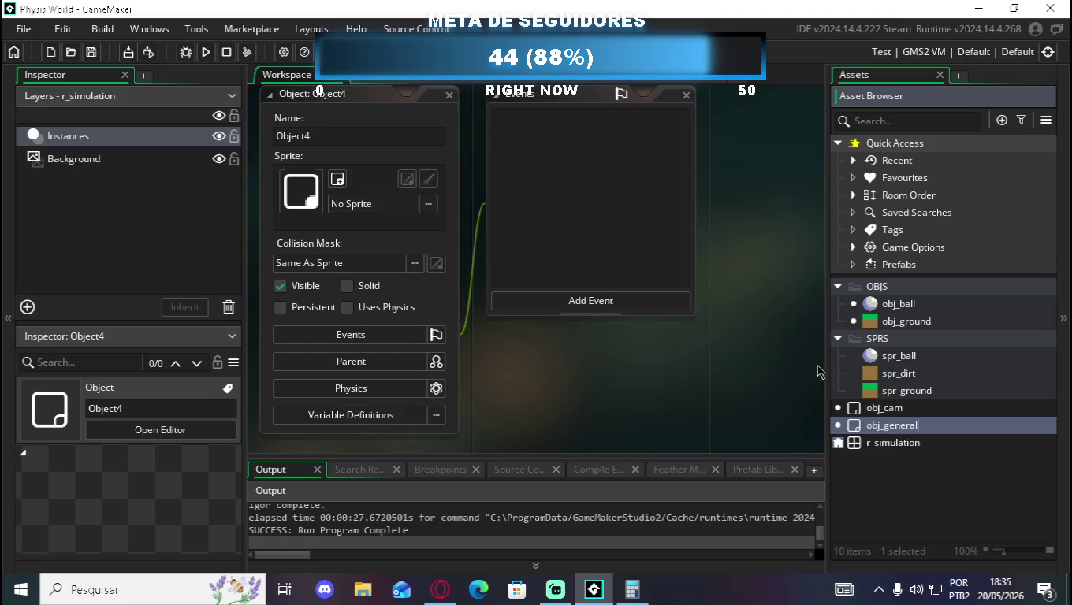
{"action": "key", "text": "Return"}
{"action": "left_click", "coordinate": [614, 304]}
{"action": "left_click", "coordinate": [635, 312]}
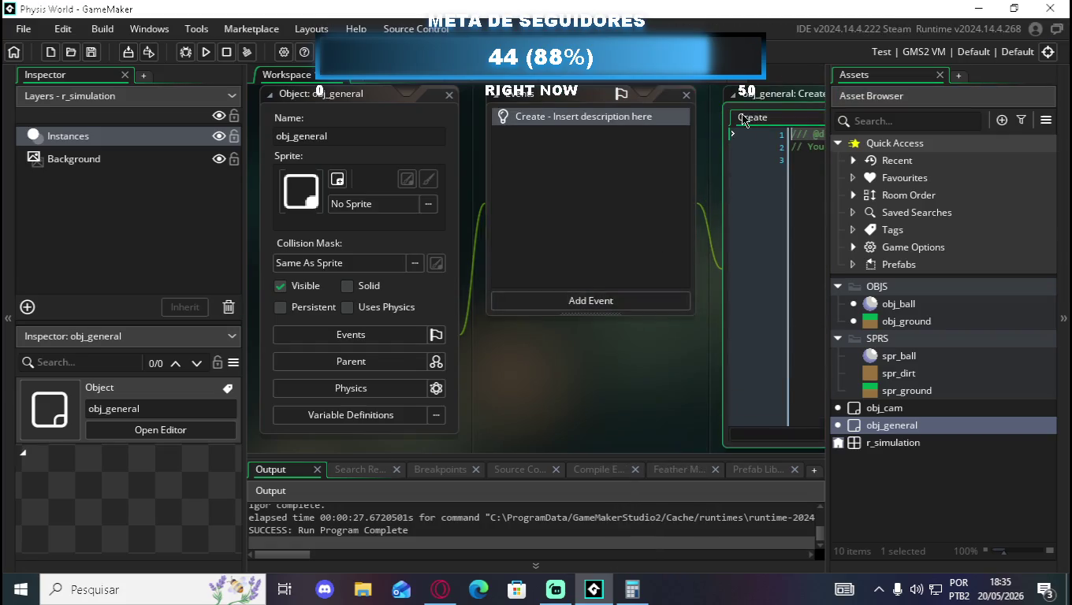
Replace the placeholder code with a line setting global playing to false.
{"action": "double_click", "coordinate": [749, 95]}
{"action": "key", "text": "ctrl+a"}
{"action": "type", "text": "global playing;"}
{"action": "key", "text": "BackSpace"}
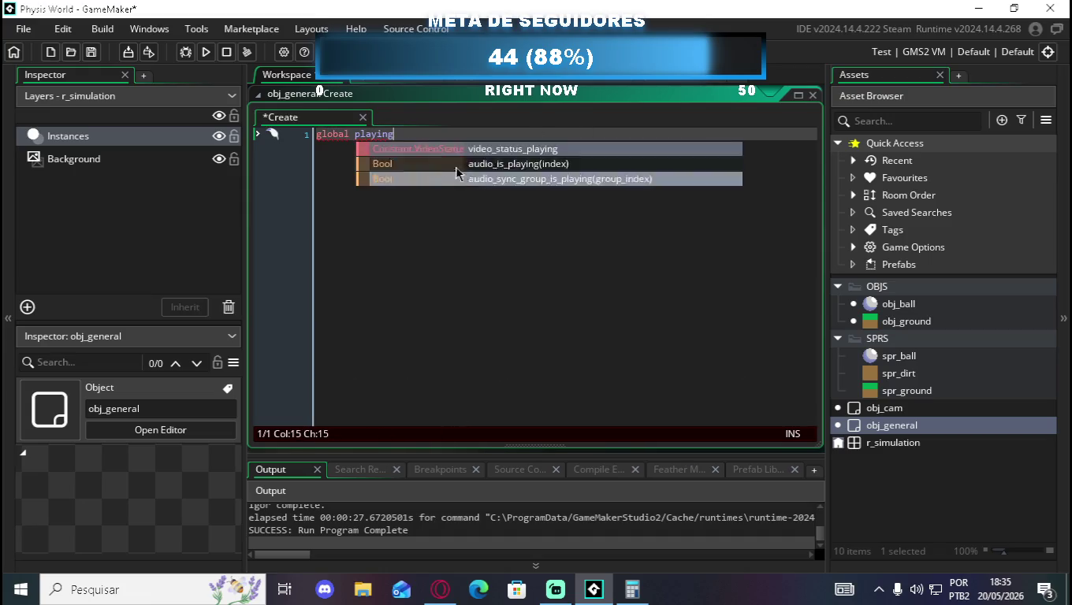
{"action": "key", "text": "Home"}
{"action": "key", "text": "Right"}
{"action": "key", "text": "Right"}
{"action": "key", "text": "End"}
{"action": "type", "text": "tru"}
{"action": "key", "text": "BackSpace"}
{"action": "key", "text": "BackSpace"}
{"action": "key", "text": "BackSpace"}
{"action": "type", "text": "false"}
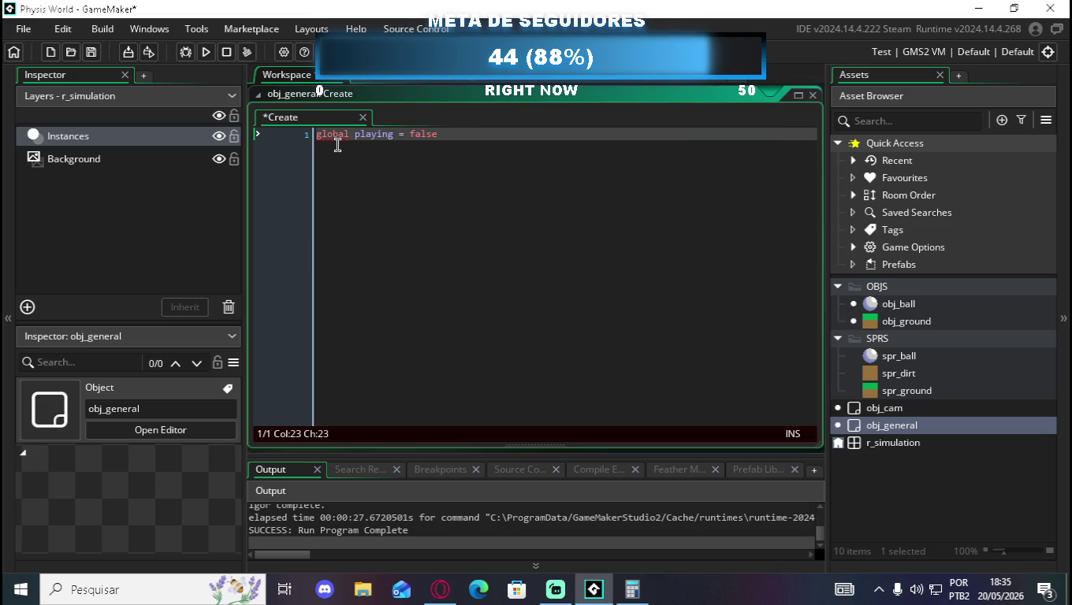
{"action": "left_click", "coordinate": [368, 134]}
{"action": "left_click", "coordinate": [355, 135]}
{"action": "key", "text": "BackSpace"}
Run the game, which reports compile errors, then switch to ChatGPT for help.
{"action": "left_click", "coordinate": [205, 52]}
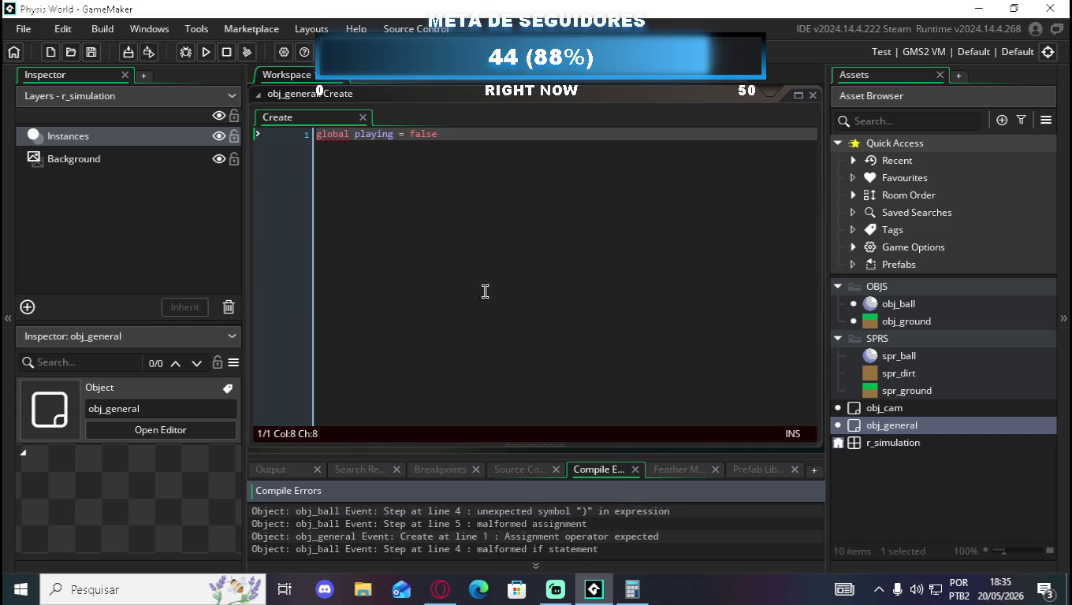
{"action": "double_click", "coordinate": [360, 131]}
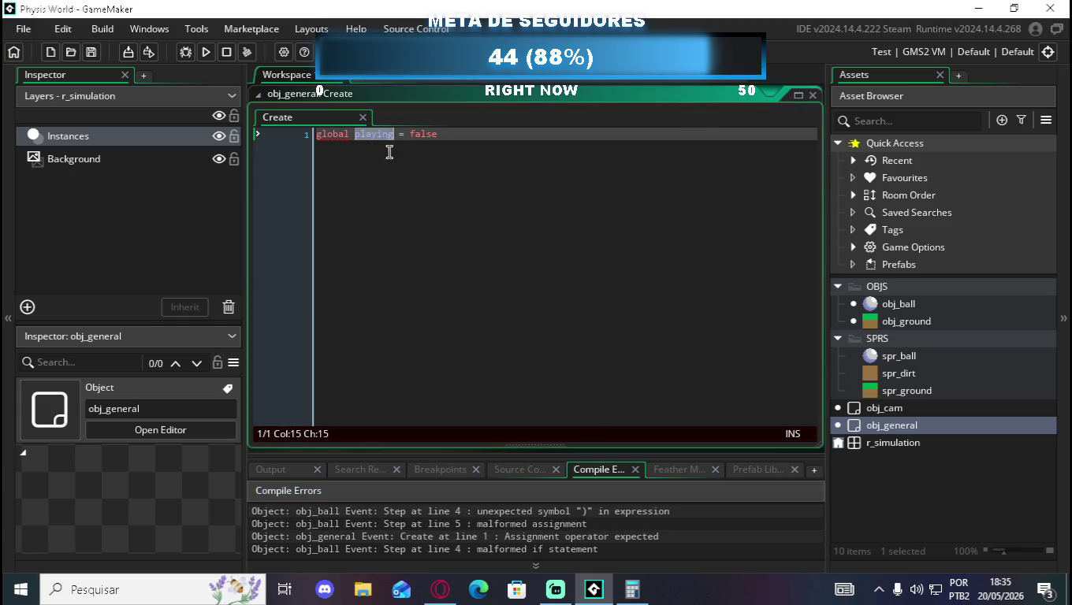
{"action": "left_click", "coordinate": [439, 589]}
Search Bing for 'global variables yolo' from Edge's address bar, after checking the Streamlabs chat list.
{"action": "left_click", "coordinate": [810, 47]}
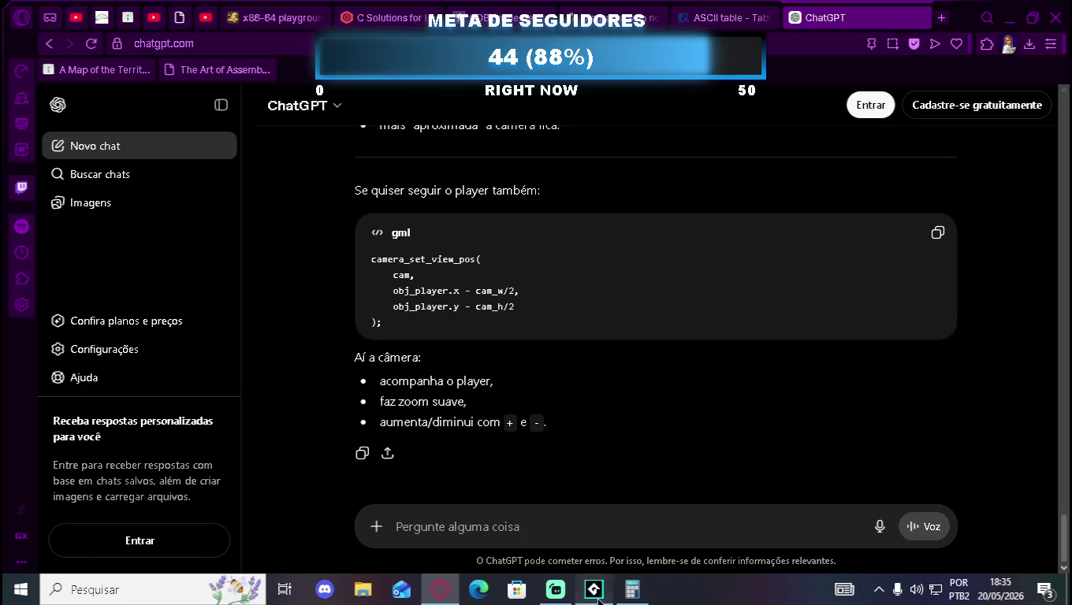
{"action": "left_click", "coordinate": [565, 598]}
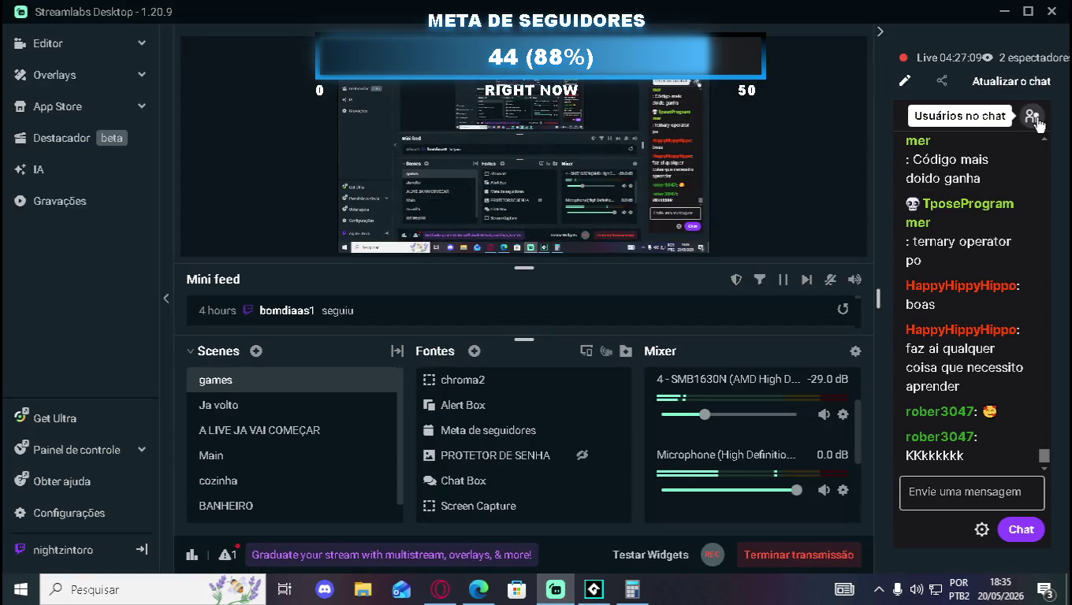
{"action": "left_click", "coordinate": [1032, 115]}
{"action": "left_click", "coordinate": [1032, 115]}
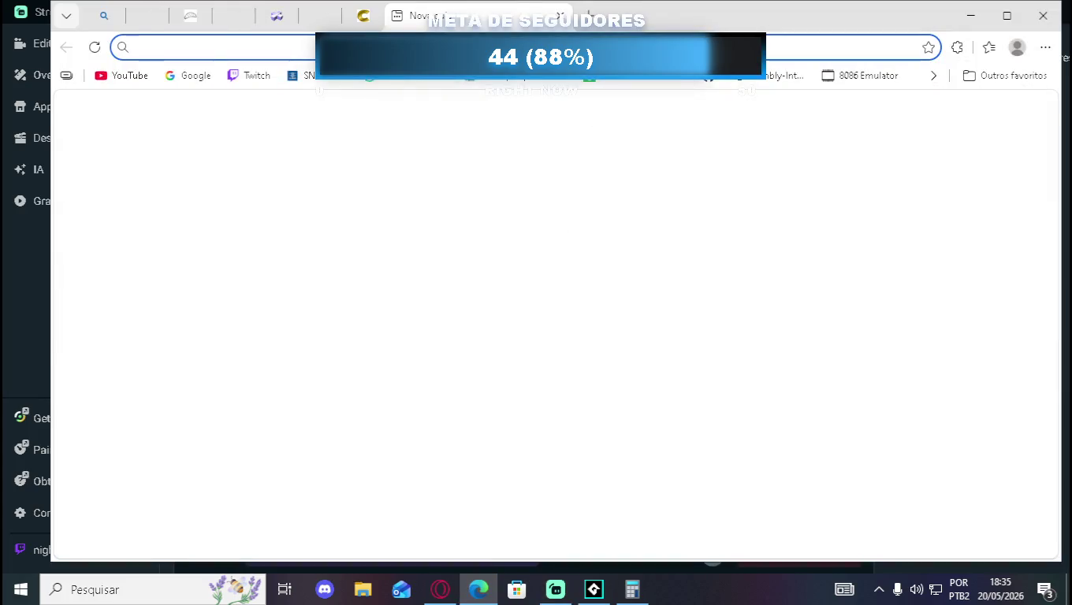
{"action": "type", "text": "glob"}
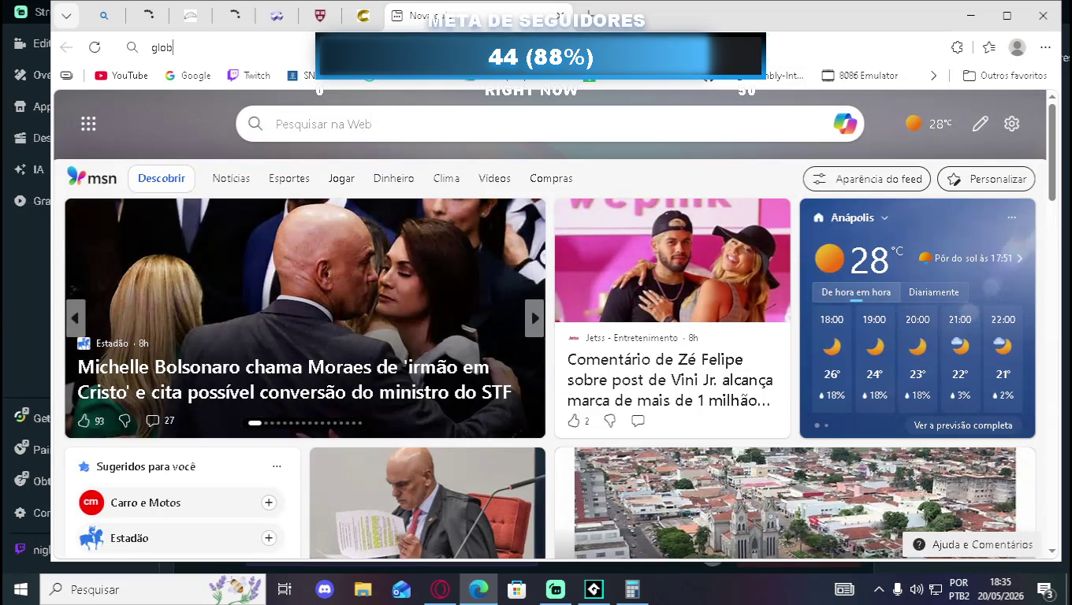
{"action": "type", "text": "al variablesw"}
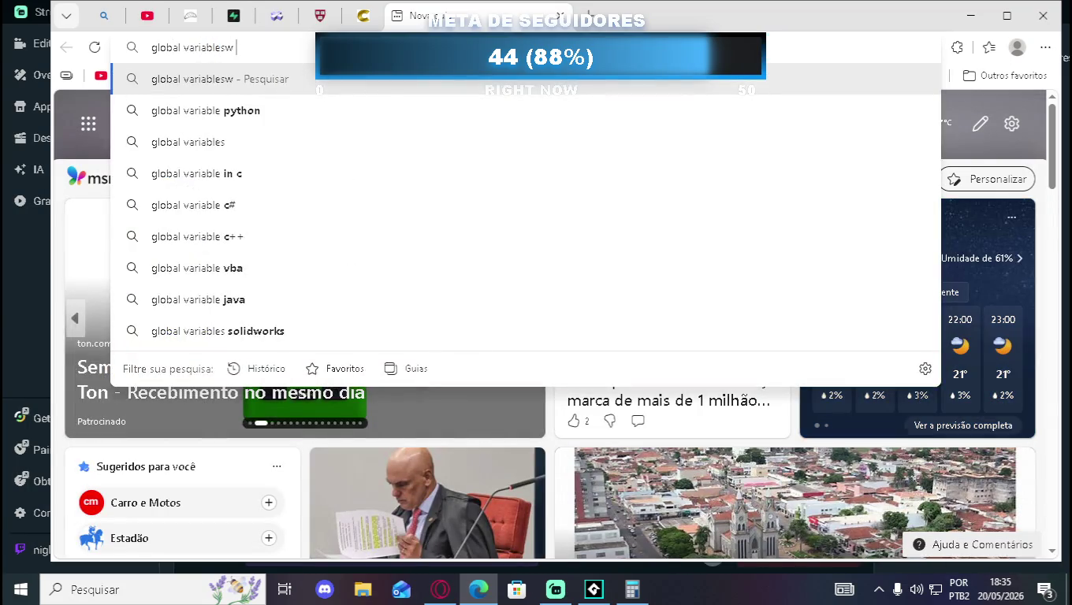
{"action": "key", "text": "BackSpace"}
{"action": "type", "text": "yolo"}
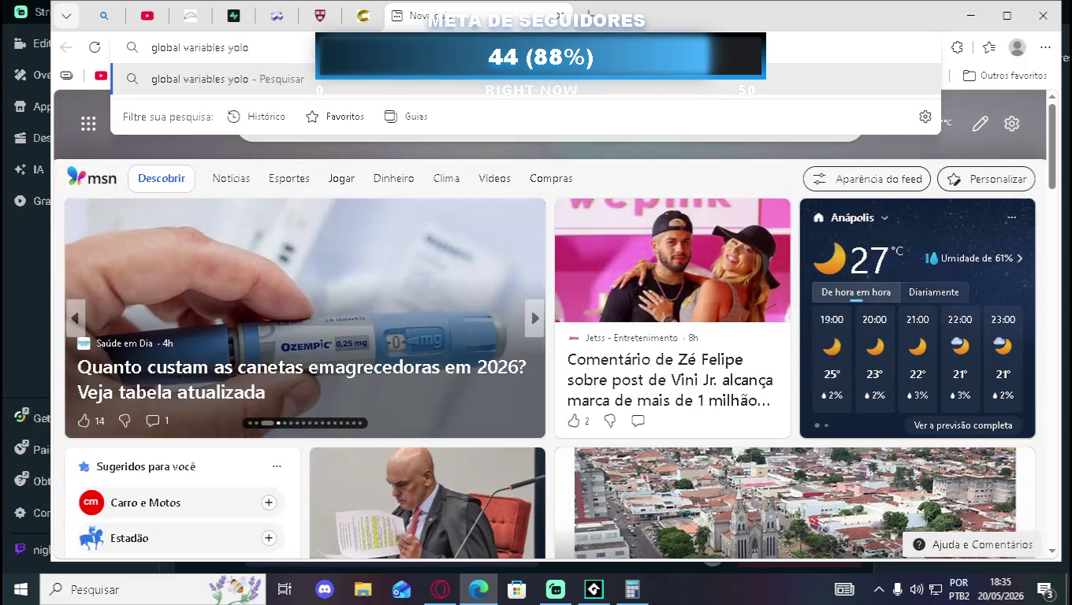
{"action": "key", "text": "Return"}
Refine the search to 'global variables gms2', open the manual's Global Variables page, and return to GameMaker.
{"action": "left_click", "coordinate": [383, 129]}
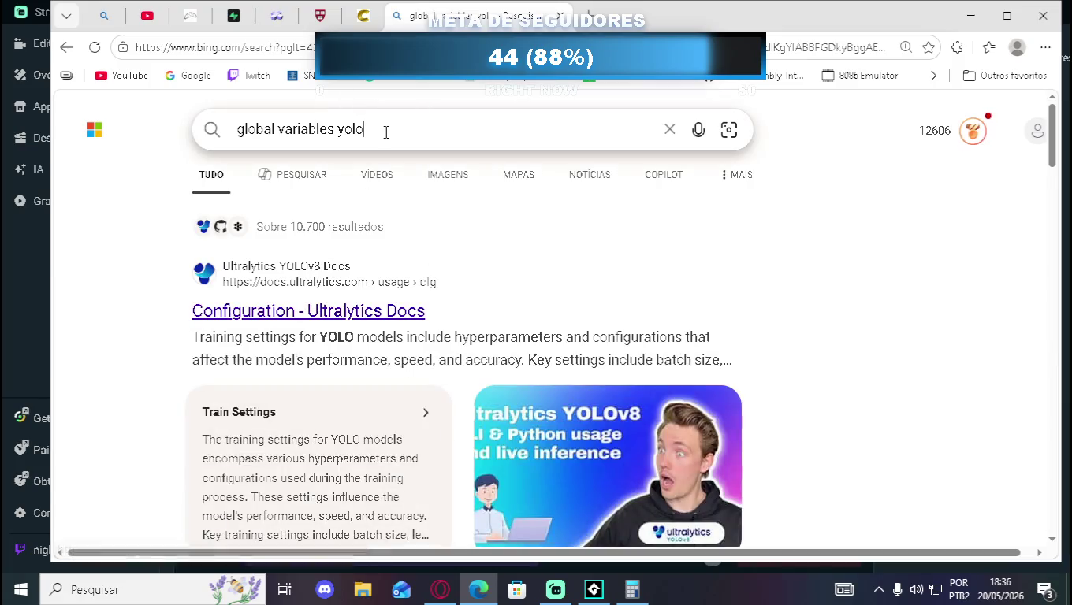
{"action": "key", "text": "BackSpace"}
{"action": "key", "text": "BackSpace"}
{"action": "key", "text": "BackSpace"}
{"action": "type", "text": "gms2"}
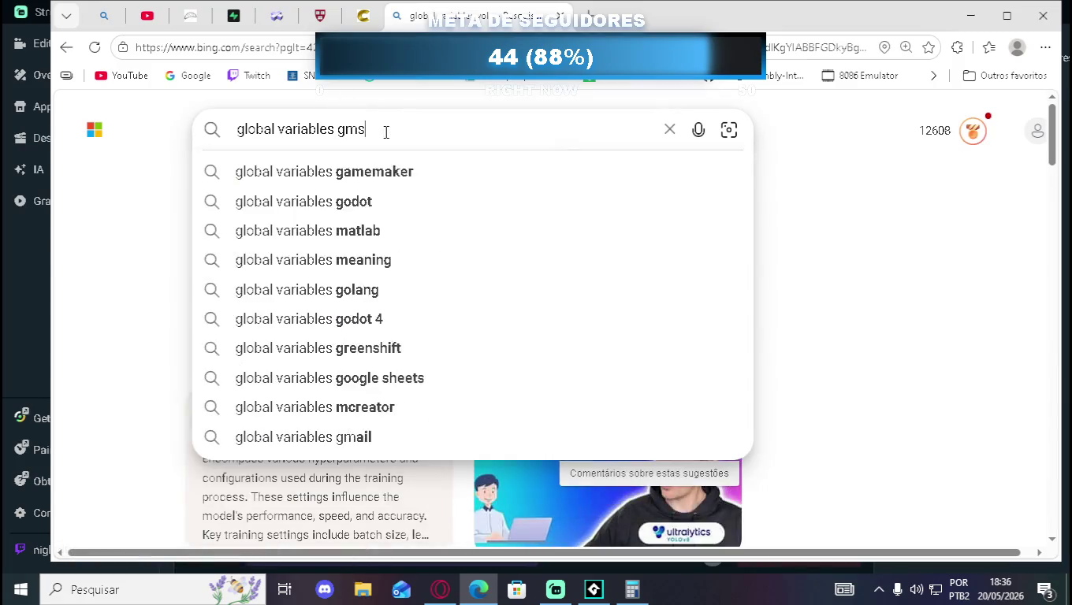
{"action": "key", "text": "Return"}
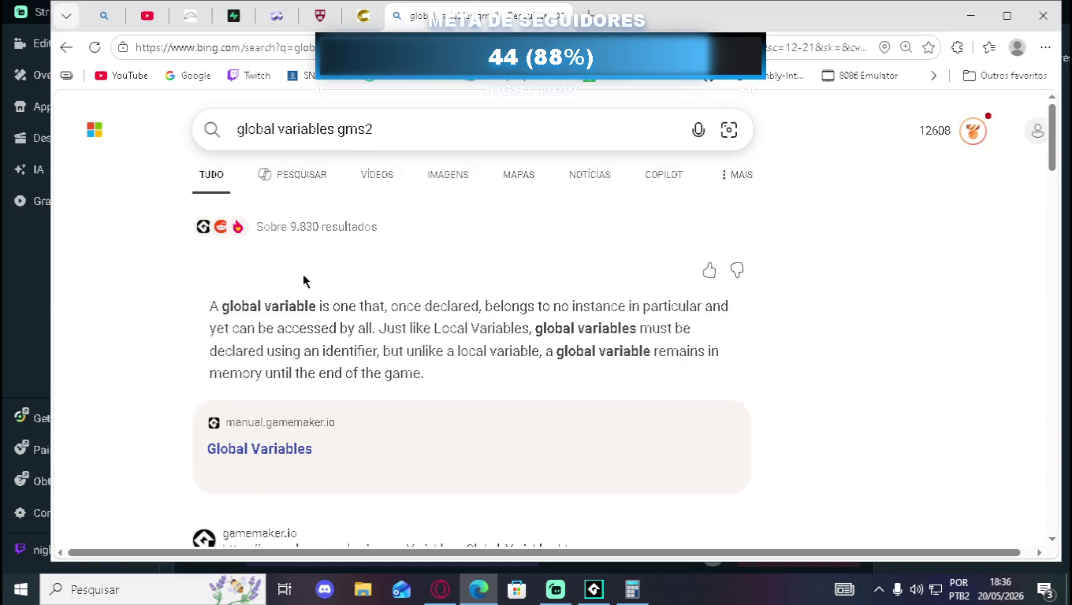
{"action": "scroll", "coordinate": [302, 277], "scroll_direction": "down", "scroll_amount": 2}
{"action": "left_click", "coordinate": [274, 298]}
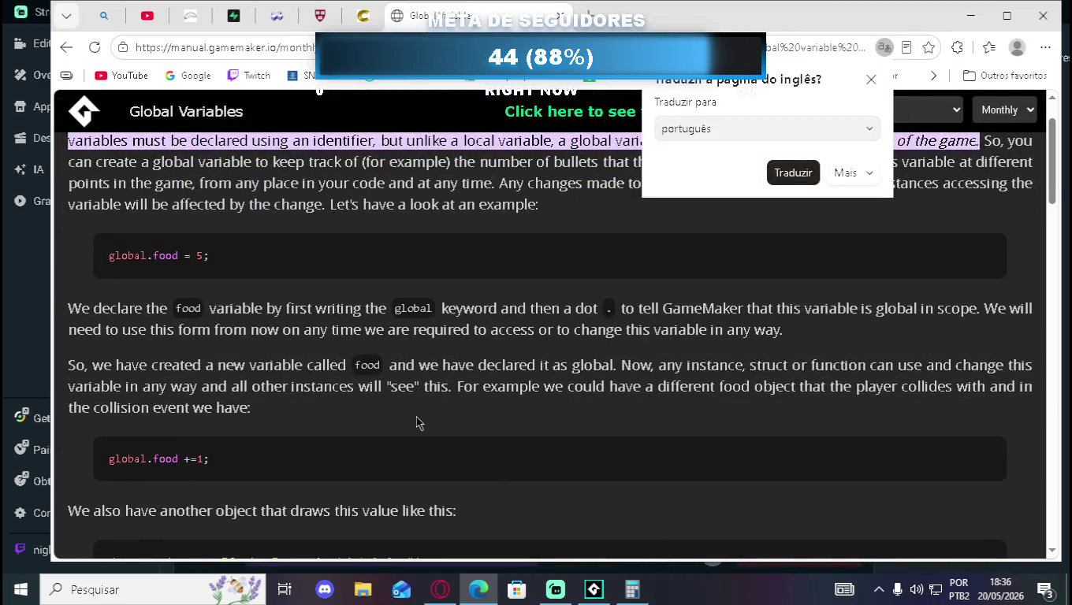
{"action": "left_click", "coordinate": [560, 588]}
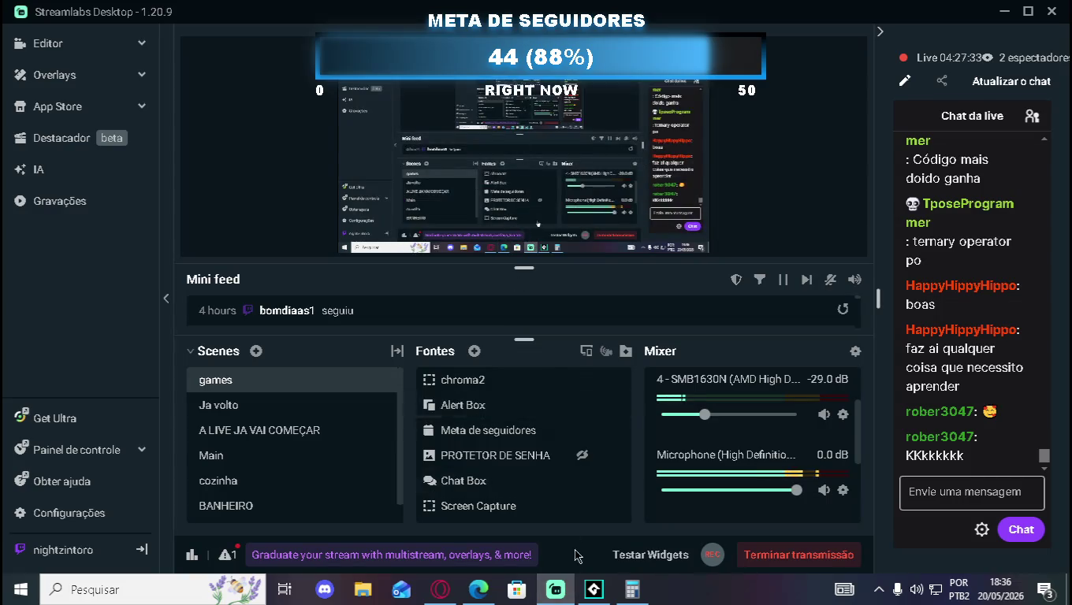
{"action": "left_click", "coordinate": [595, 589]}
Change obj_general's Create line to read global.playing = false.
{"action": "left_click", "coordinate": [354, 136]}
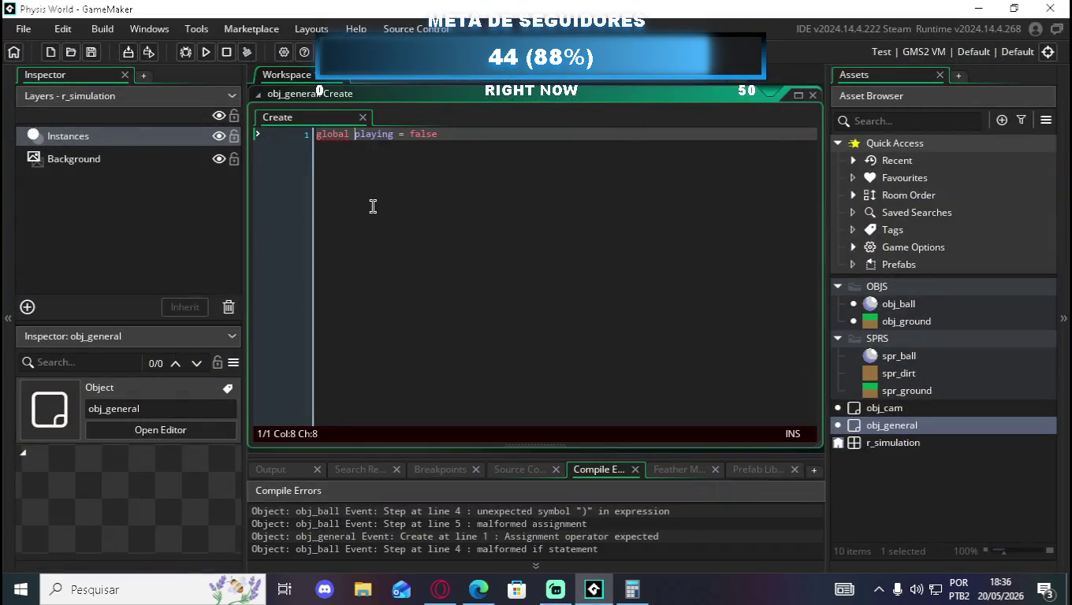
{"action": "type", "text": "."}
{"action": "key", "text": "End"}
Delete the playing = false declaration and its comment from obj_ball's Create event, then open spr_ball.
{"action": "double_click", "coordinate": [899, 304]}
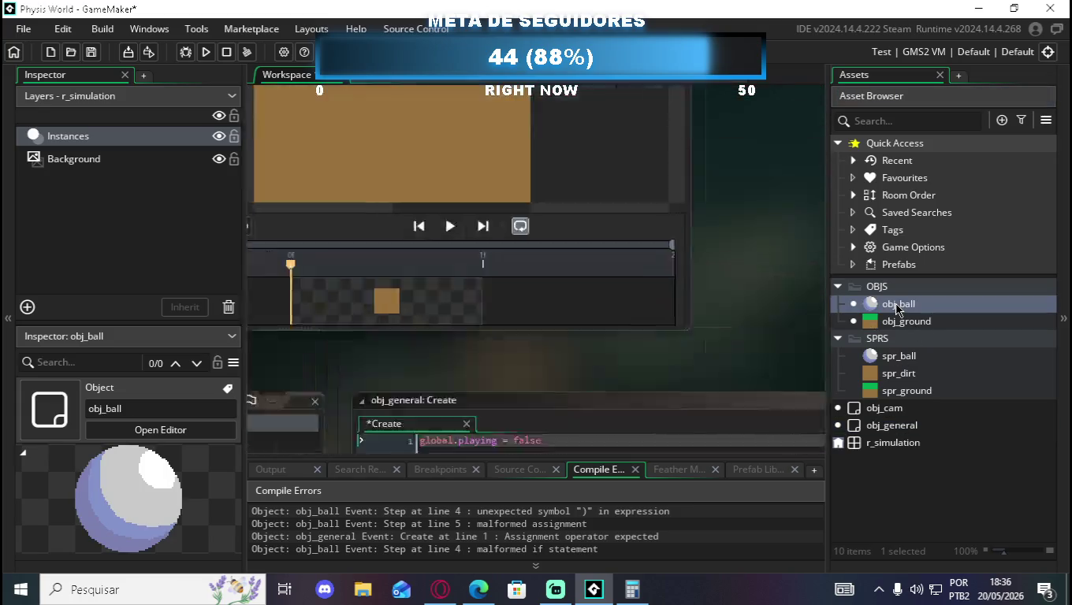
{"action": "left_click", "coordinate": [588, 118]}
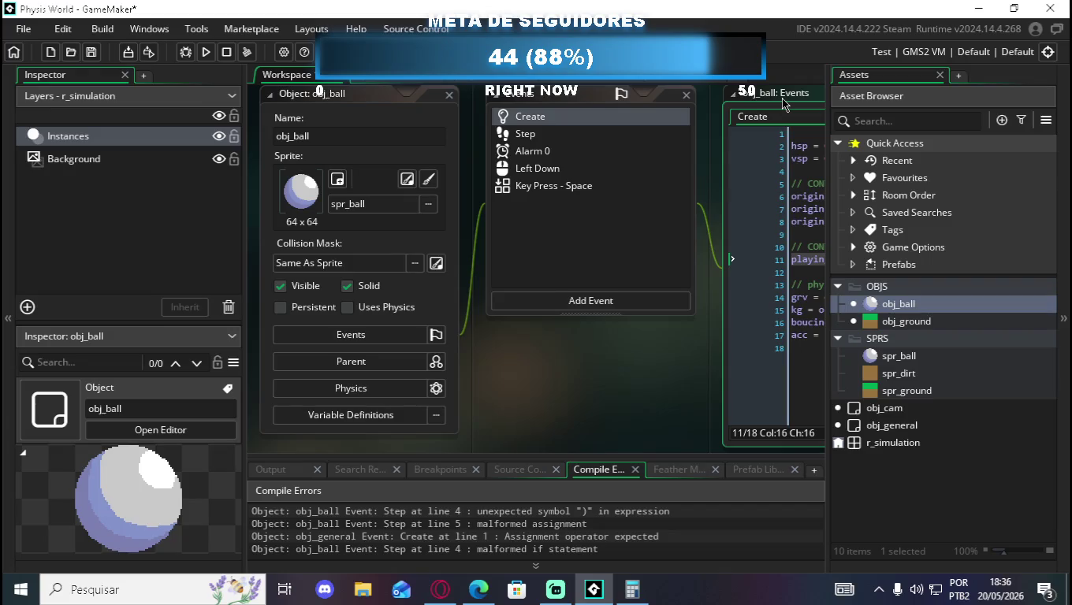
{"action": "left_click", "coordinate": [419, 261]}
{"action": "key", "text": "ctrl+End"}
{"action": "left_click_drag", "start_coordinate": [406, 260], "coordinate": [324, 254]}
{"action": "key", "text": "BackSpace"}
{"action": "key", "text": "BackSpace"}
{"action": "key", "text": "BackSpace"}
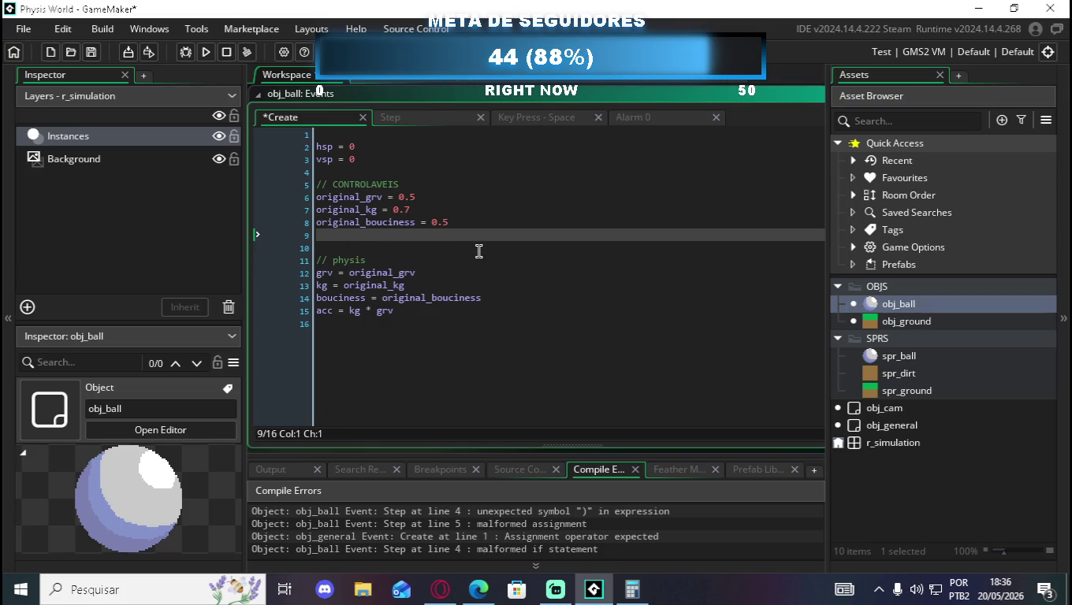
{"action": "key", "text": "Delete"}
{"action": "left_click", "coordinate": [906, 323]}
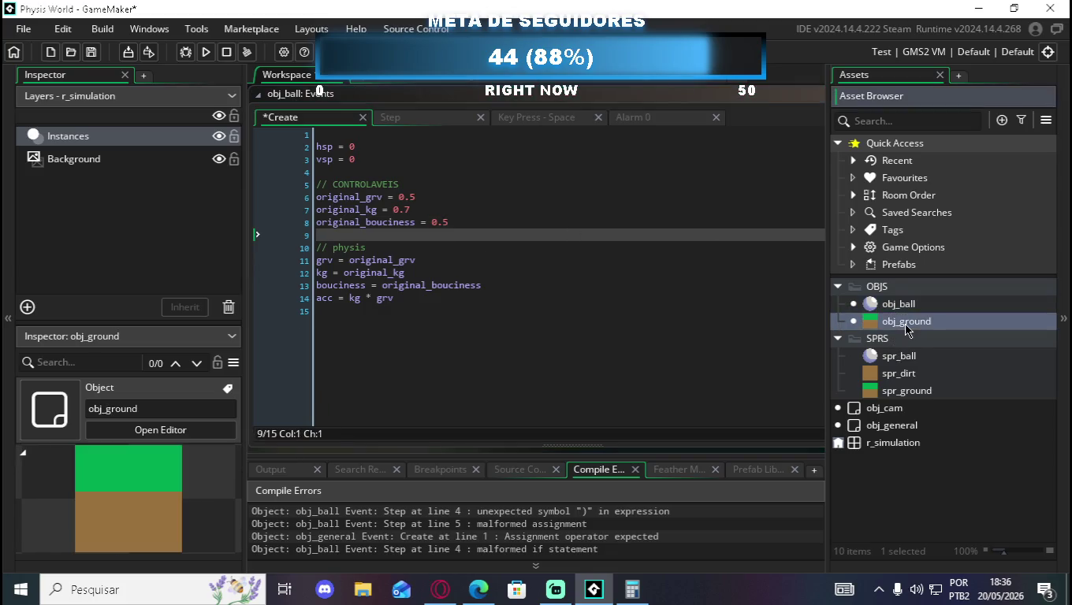
{"action": "double_click", "coordinate": [898, 359]}
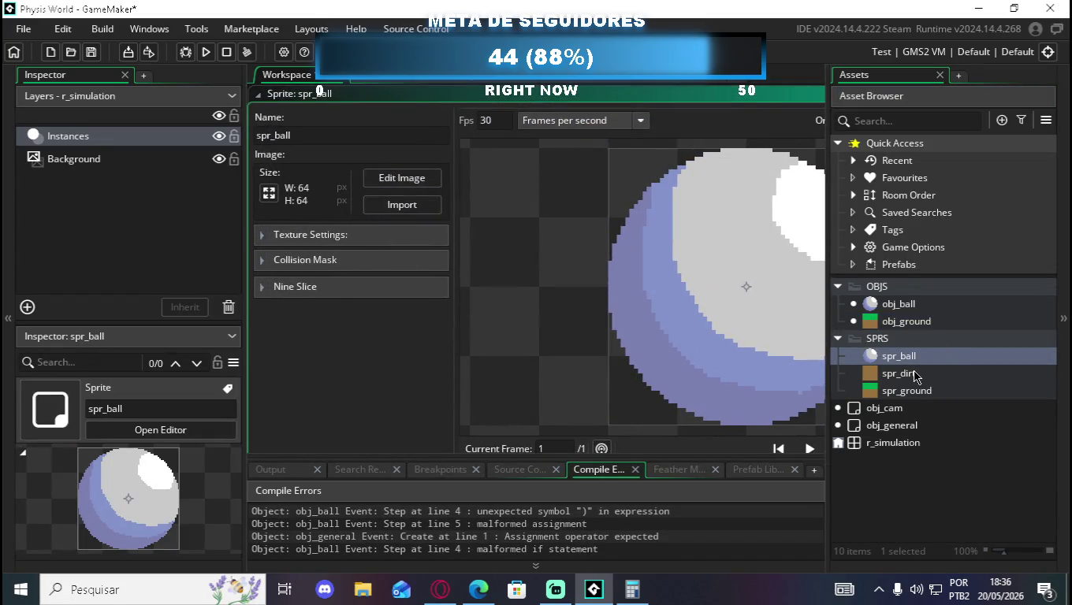
Set spr_ball's collision mask type to Ellipse (Slow) with tolerance 0.
{"action": "left_click", "coordinate": [419, 260]}
{"action": "left_click", "coordinate": [376, 255]}
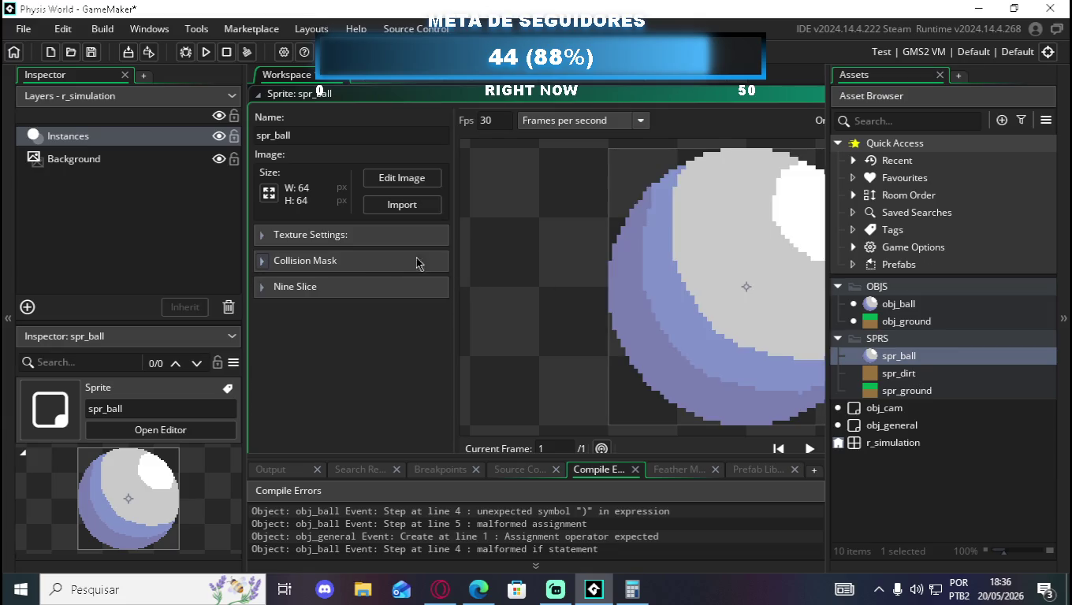
{"action": "left_click", "coordinate": [393, 261]}
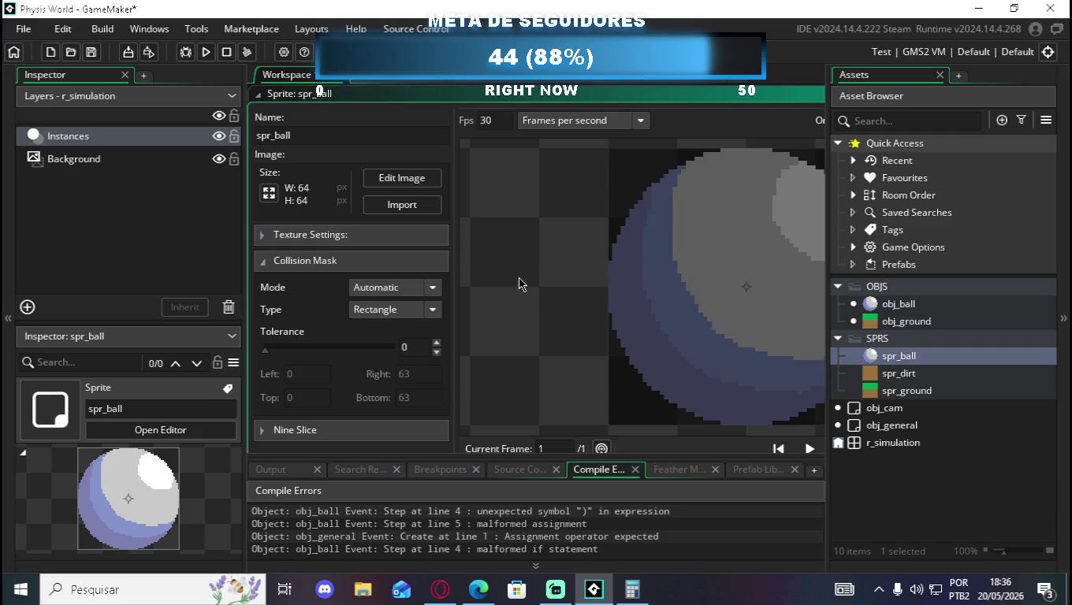
{"action": "left_click", "coordinate": [396, 307]}
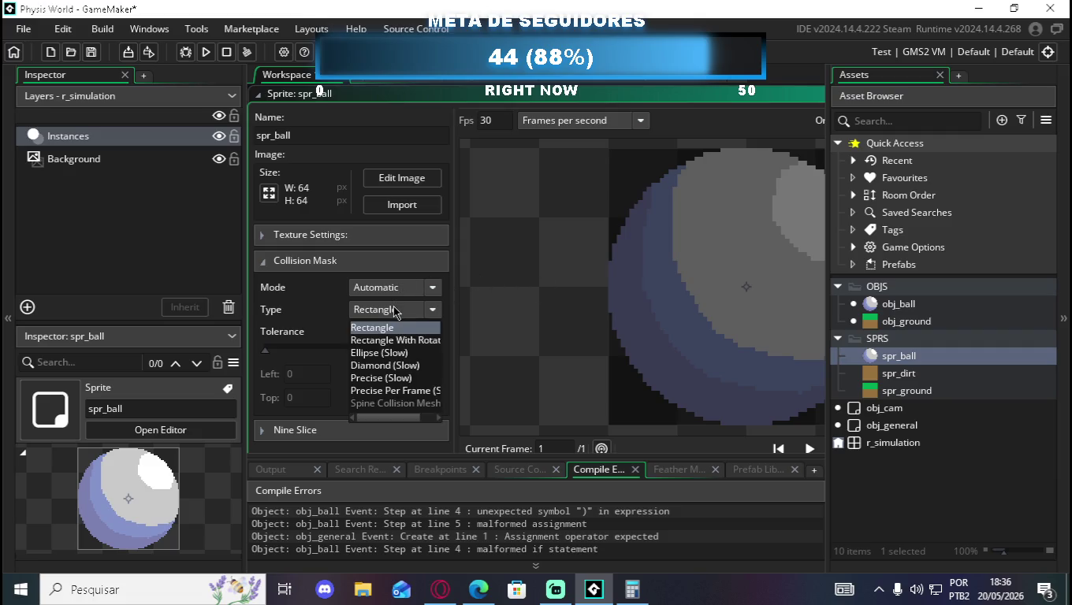
{"action": "left_click", "coordinate": [407, 350]}
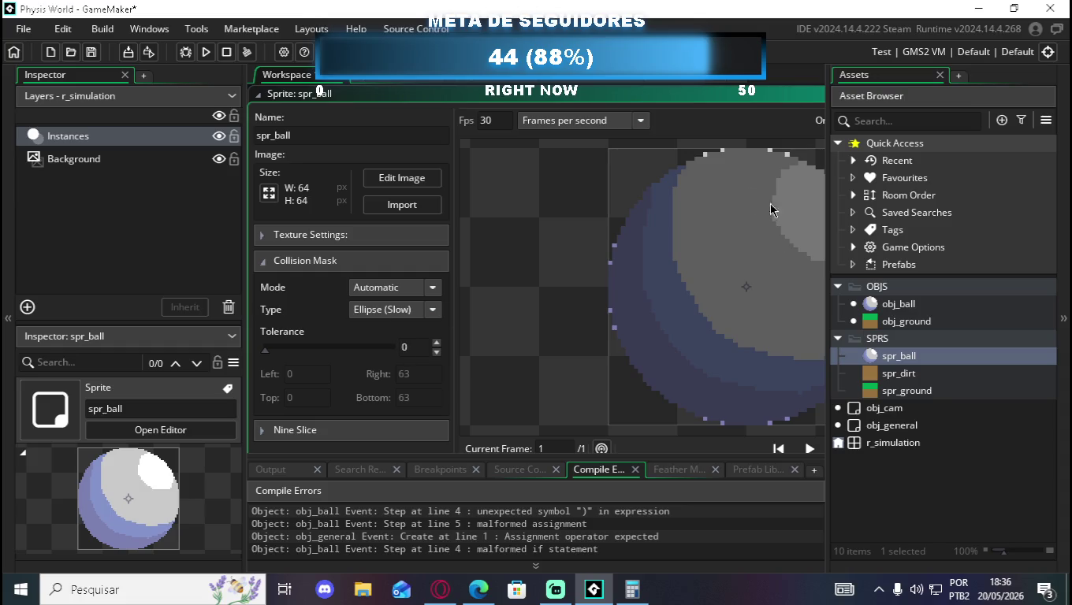
{"action": "left_click_drag", "start_coordinate": [368, 351], "coordinate": [261, 349]}
Try the Precise (Slow) and Precise Per Frame masks, then return to Ellipse (Slow).
{"action": "left_click", "coordinate": [369, 310]}
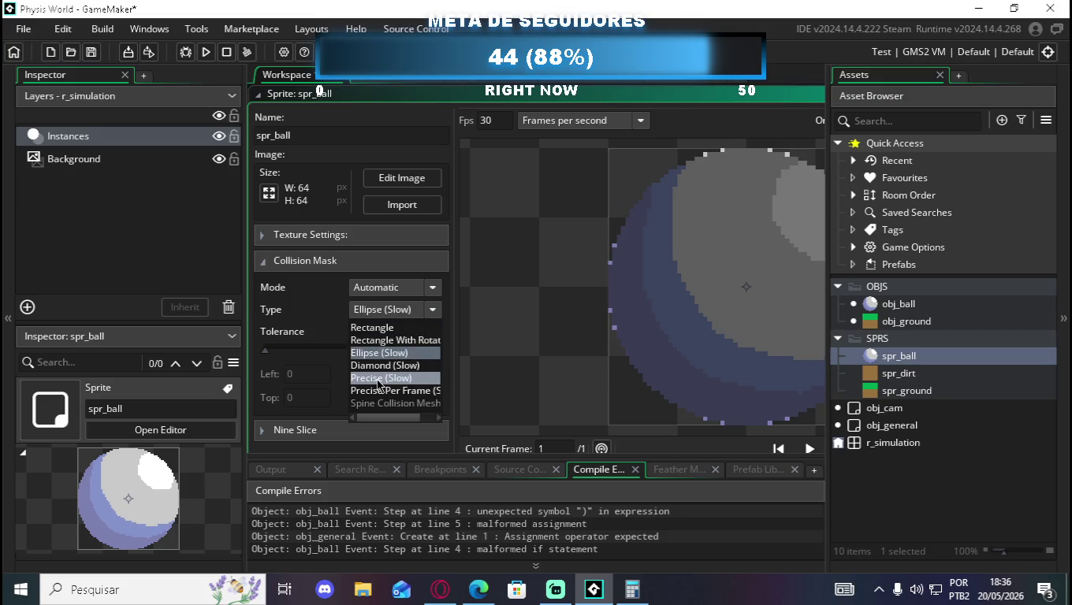
{"action": "left_click", "coordinate": [379, 381]}
{"action": "left_click", "coordinate": [390, 310]}
{"action": "left_click", "coordinate": [390, 390]}
{"action": "left_click", "coordinate": [386, 310]}
{"action": "left_click", "coordinate": [390, 353]}
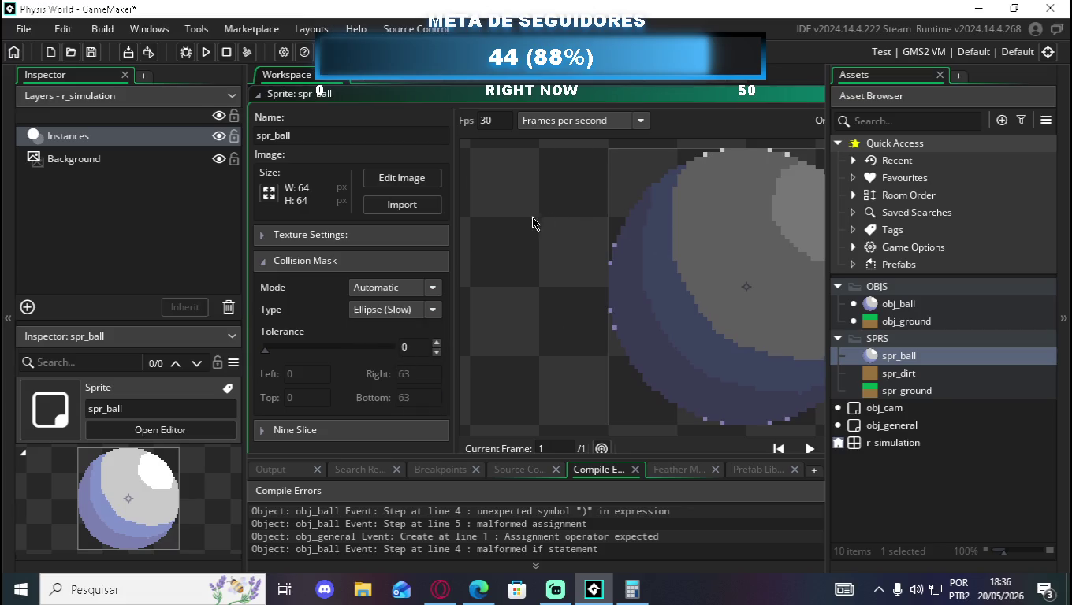
{"action": "scroll", "coordinate": [534, 222], "scroll_direction": "right", "scroll_amount": 2}
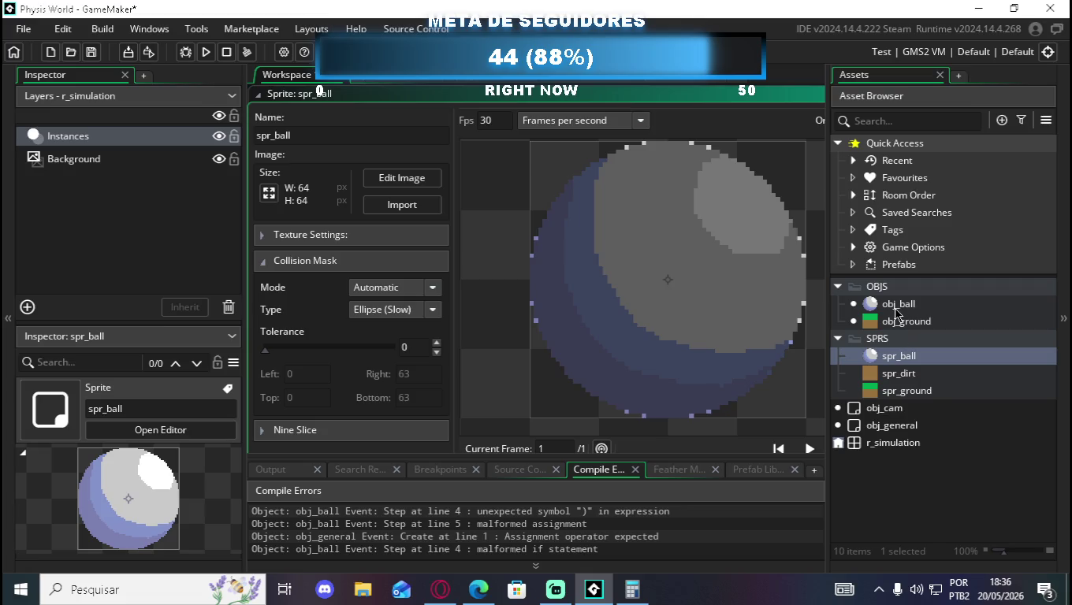
In obj_ball's Step event, complete the if (global.playing) condition and open an empty block.
{"action": "double_click", "coordinate": [896, 306]}
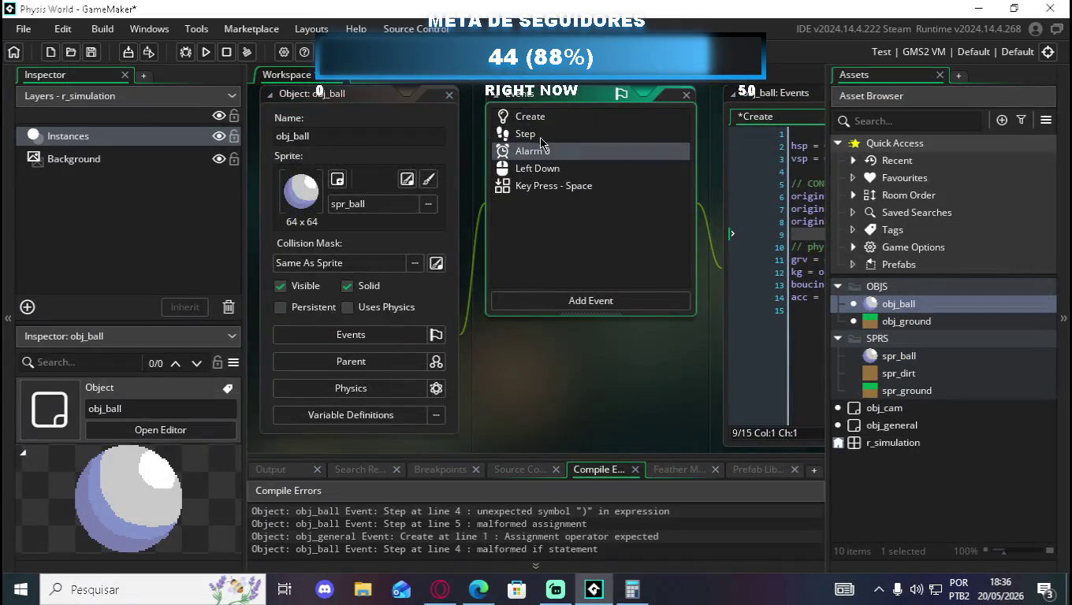
{"action": "left_click", "coordinate": [542, 134]}
{"action": "double_click", "coordinate": [773, 102]}
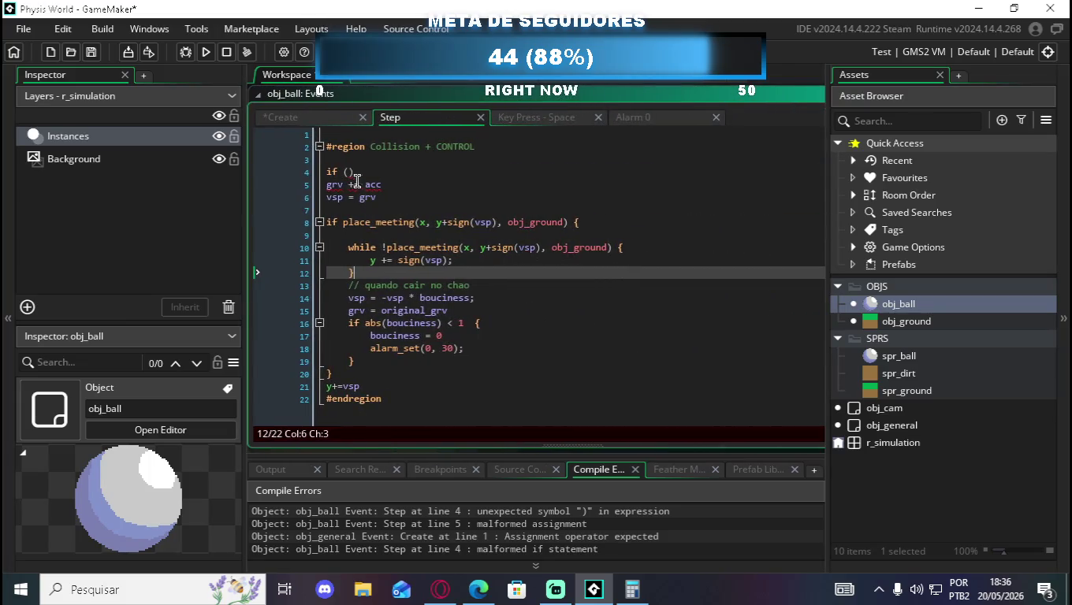
{"action": "type", "text": "global."}
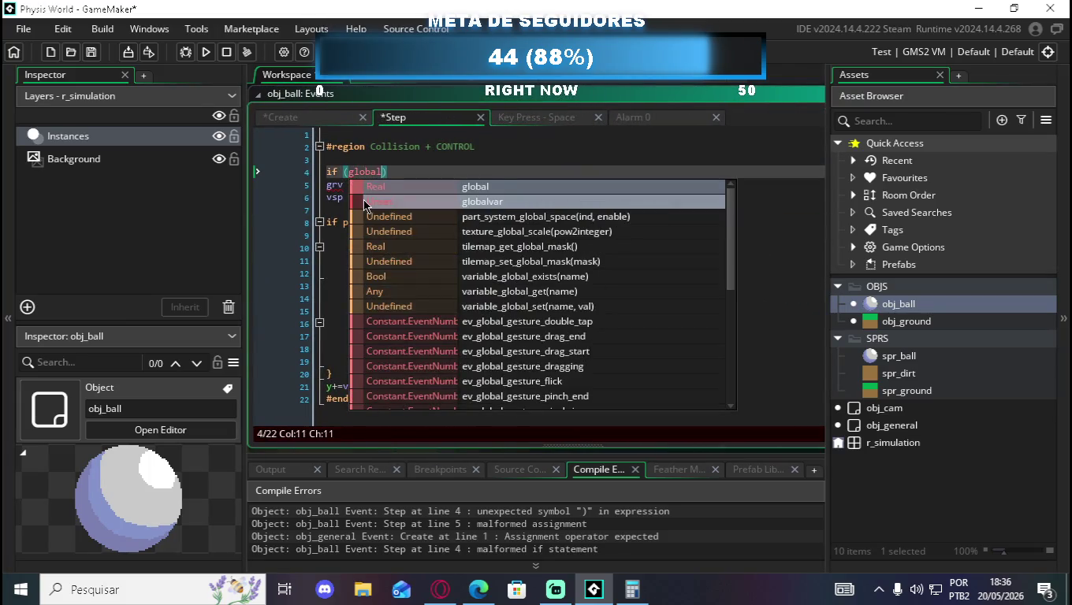
{"action": "key", "text": "Return"}
{"action": "key", "text": "Right"}
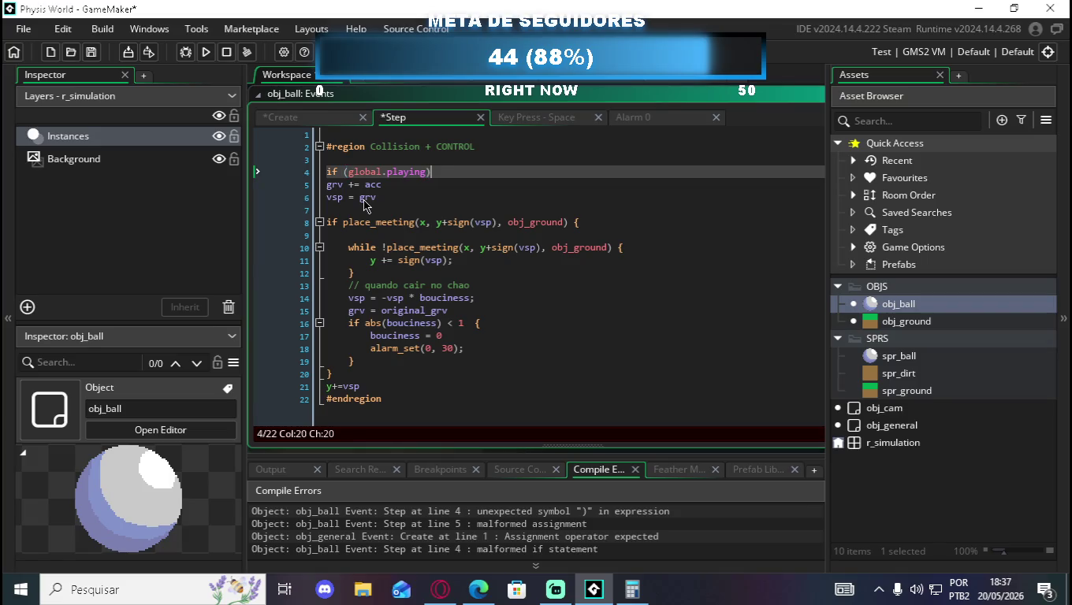
{"action": "type", "text": "{"}
{"action": "key", "text": "Return"}
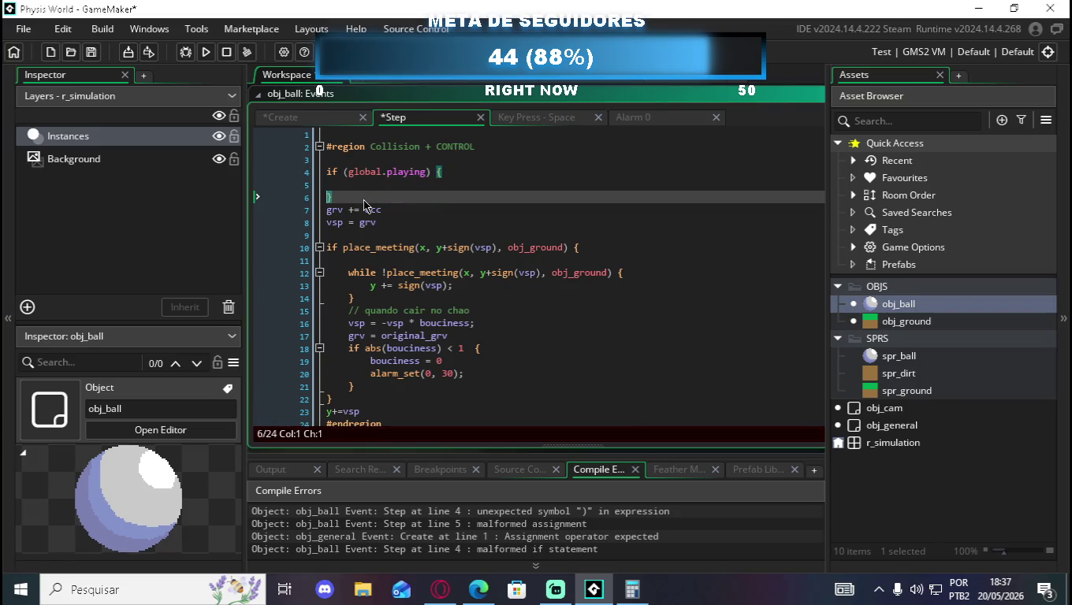
Move the gravity and collision code lines inside the if (global.playing) block.
{"action": "left_click", "coordinate": [510, 236]}
{"action": "scroll", "coordinate": [529, 360], "scroll_direction": "down", "scroll_amount": 1}
{"action": "mouse_move", "coordinate": [389, 382]}
{"action": "left_mouse_down"}
{"action": "mouse_move", "coordinate": [331, 370]}
{"action": "mouse_move", "coordinate": [293, 186]}
{"action": "left_mouse_up"}
{"action": "key", "text": "ctrl+x"}
{"action": "left_click", "coordinate": [359, 184]}
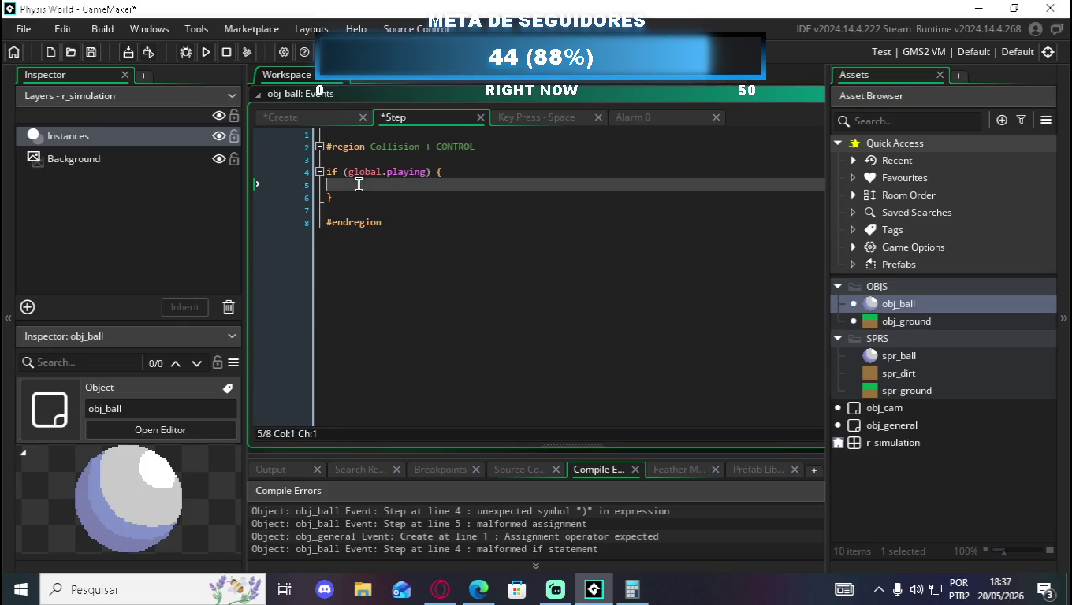
{"action": "key", "text": "ctrl+v"}
{"action": "key", "text": "ctrl+z"}
{"action": "key", "text": "ctrl+y"}
Indent the moved lines one level and align the closing brace.
{"action": "left_click", "coordinate": [349, 187]}
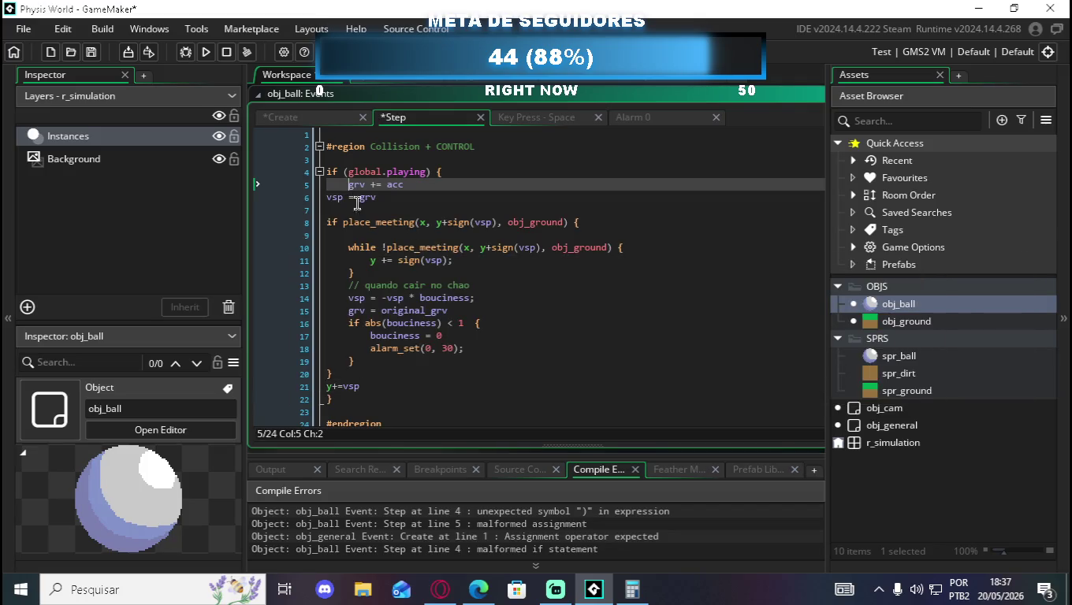
{"action": "mouse_move", "coordinate": [326, 198]}
{"action": "left_mouse_down"}
{"action": "mouse_move", "coordinate": [477, 319]}
{"action": "mouse_move", "coordinate": [524, 404]}
{"action": "left_mouse_up"}
{"action": "key", "text": "Tab"}
{"action": "left_click", "coordinate": [567, 361]}
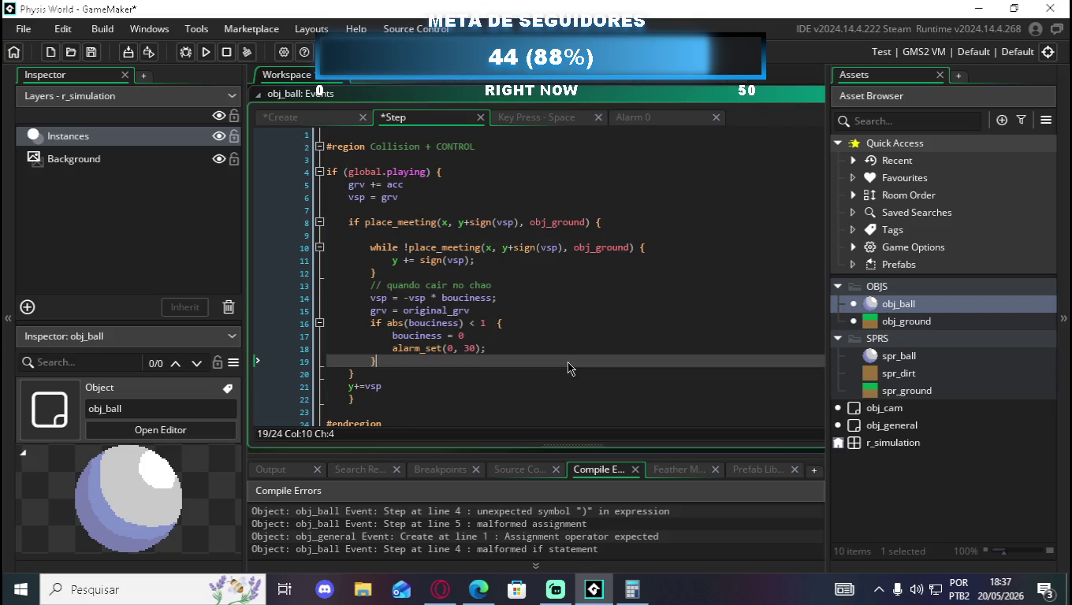
{"action": "left_click", "coordinate": [352, 394]}
{"action": "key", "text": "BackSpace"}
{"action": "left_click", "coordinate": [540, 397]}
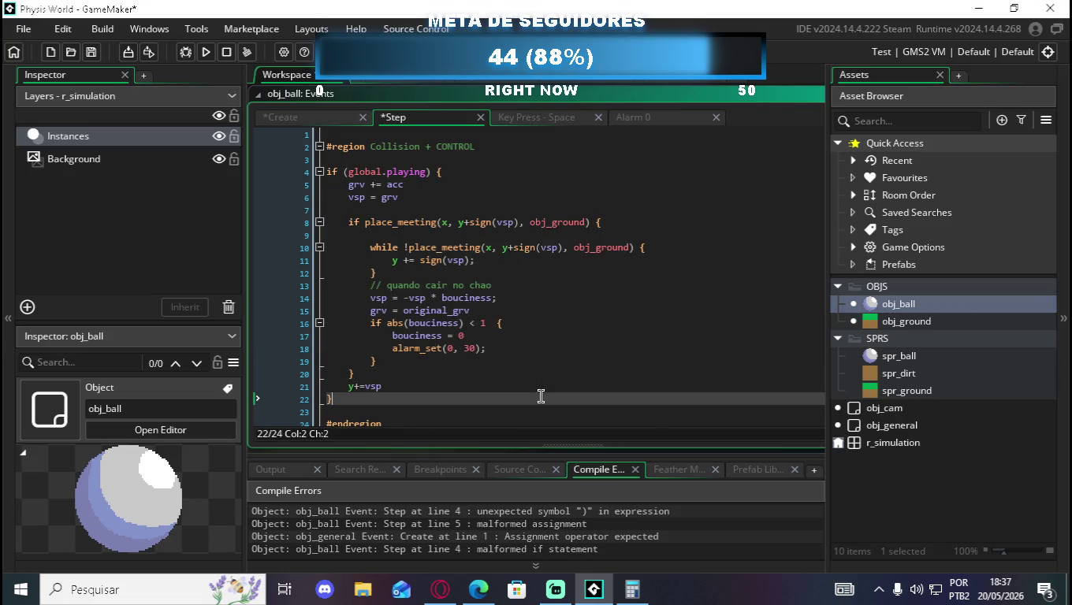
{"action": "double_click", "coordinate": [893, 426]}
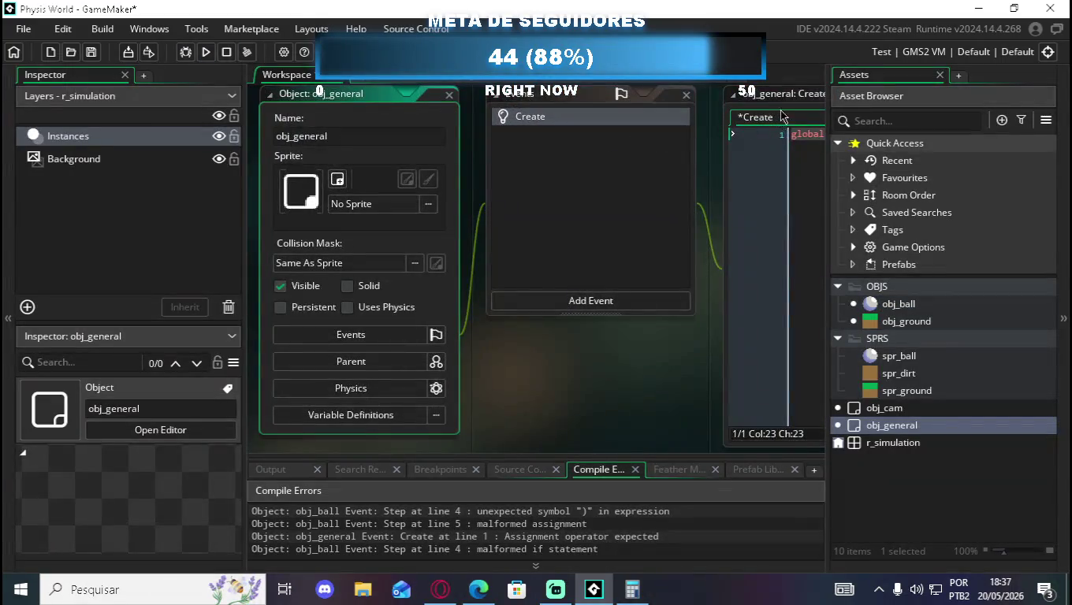
Delete the Key Press - Space event from obj_ball.
{"action": "double_click", "coordinate": [906, 362]}
{"action": "double_click", "coordinate": [899, 302]}
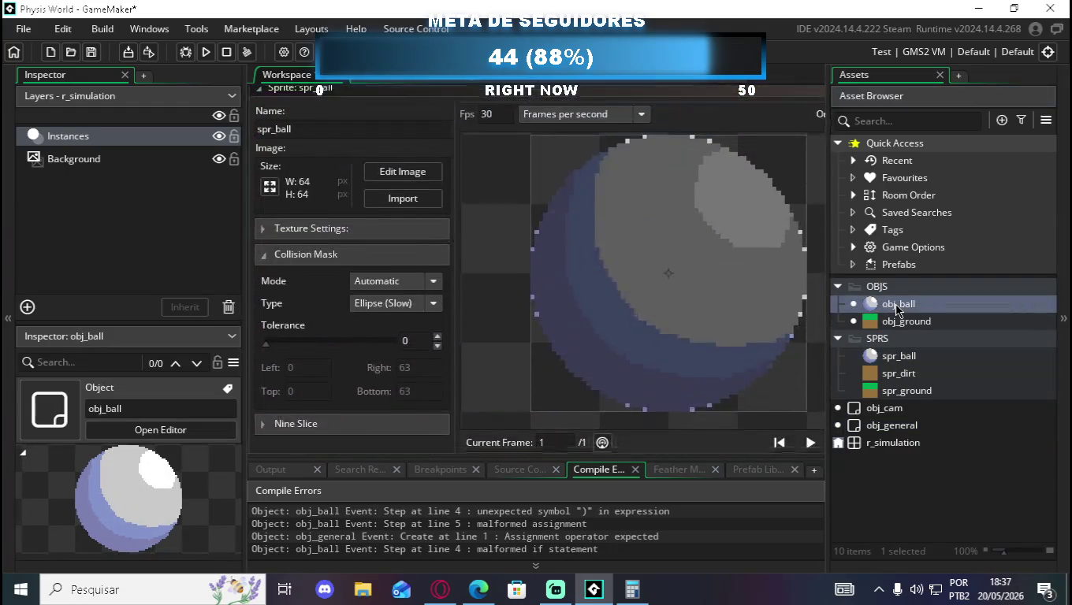
{"action": "left_click", "coordinate": [536, 187]}
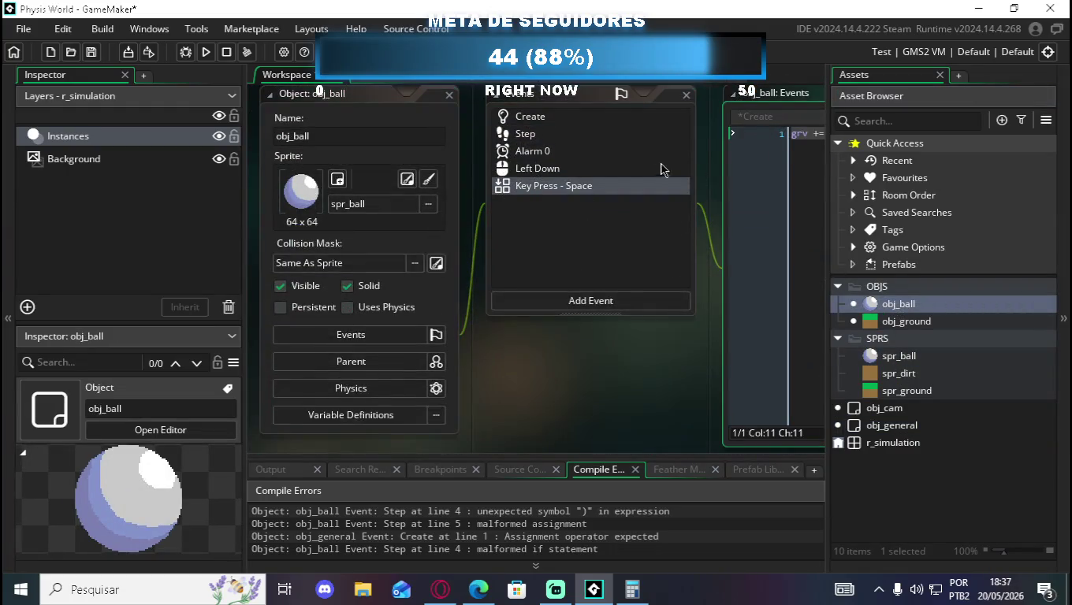
{"action": "right_click", "coordinate": [518, 183]}
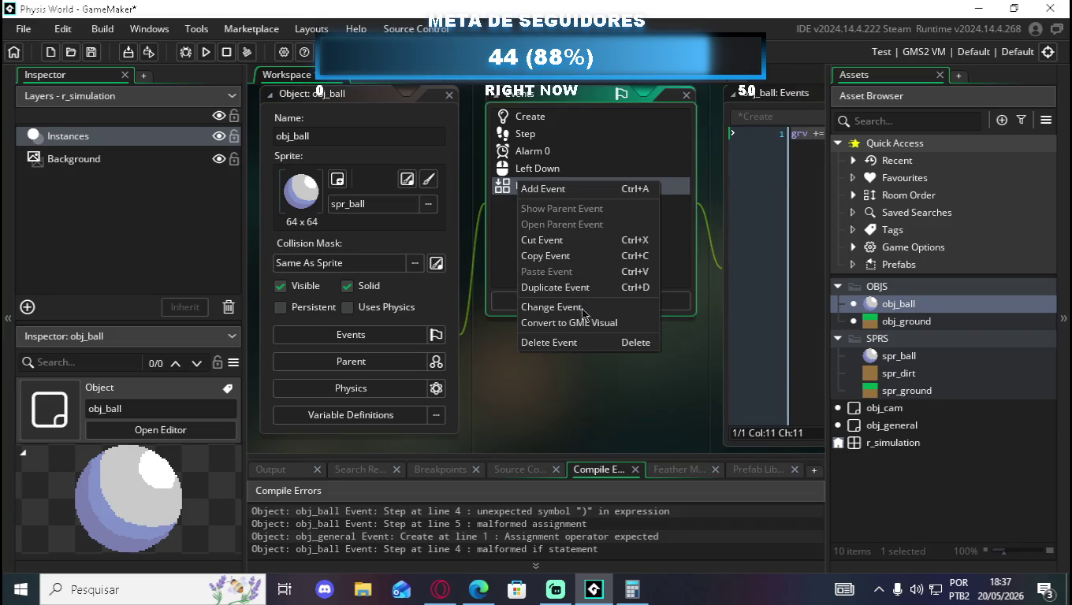
{"action": "left_click", "coordinate": [566, 339]}
{"action": "left_click", "coordinate": [580, 324]}
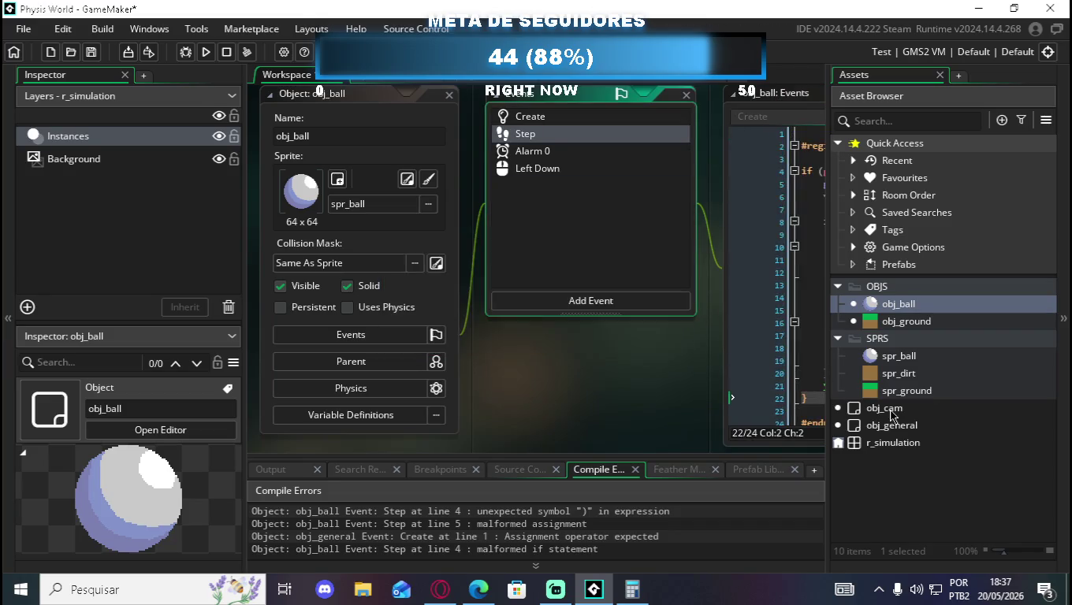
Add a Key Pressed - Space event to obj_general.
{"action": "left_click", "coordinate": [885, 438]}
{"action": "double_click", "coordinate": [893, 426]}
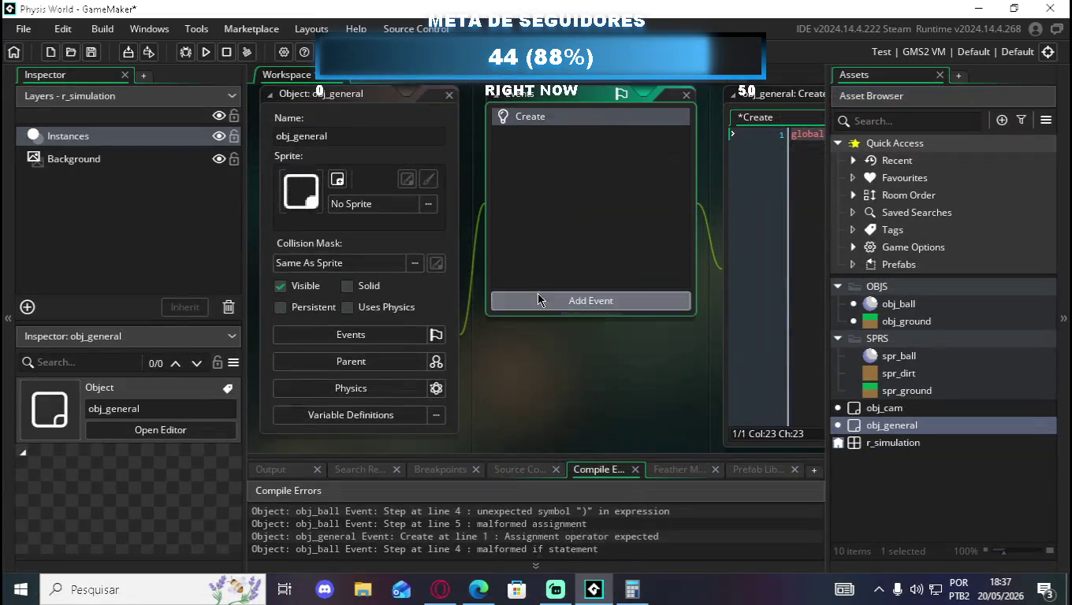
{"action": "left_click", "coordinate": [537, 294]}
{"action": "mouse_move", "coordinate": [599, 415]}
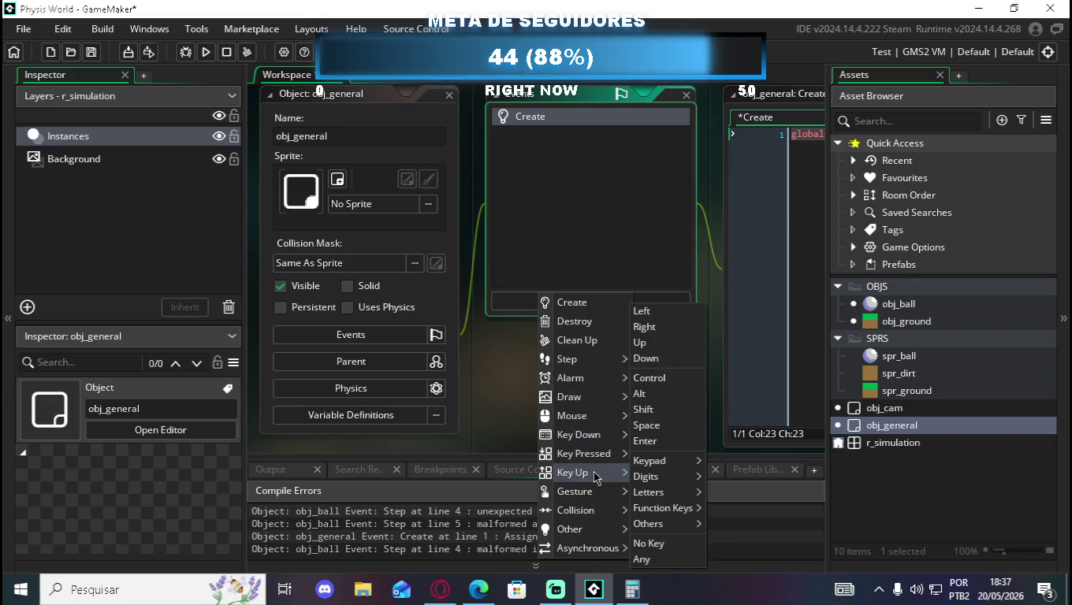
{"action": "mouse_move", "coordinate": [595, 459]}
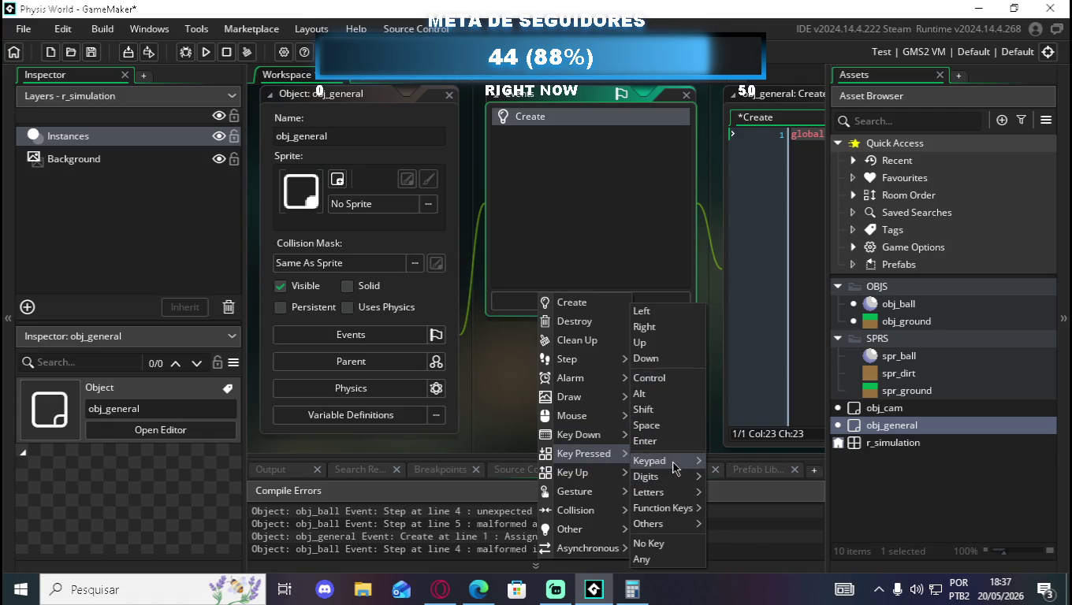
{"action": "left_click", "coordinate": [666, 426]}
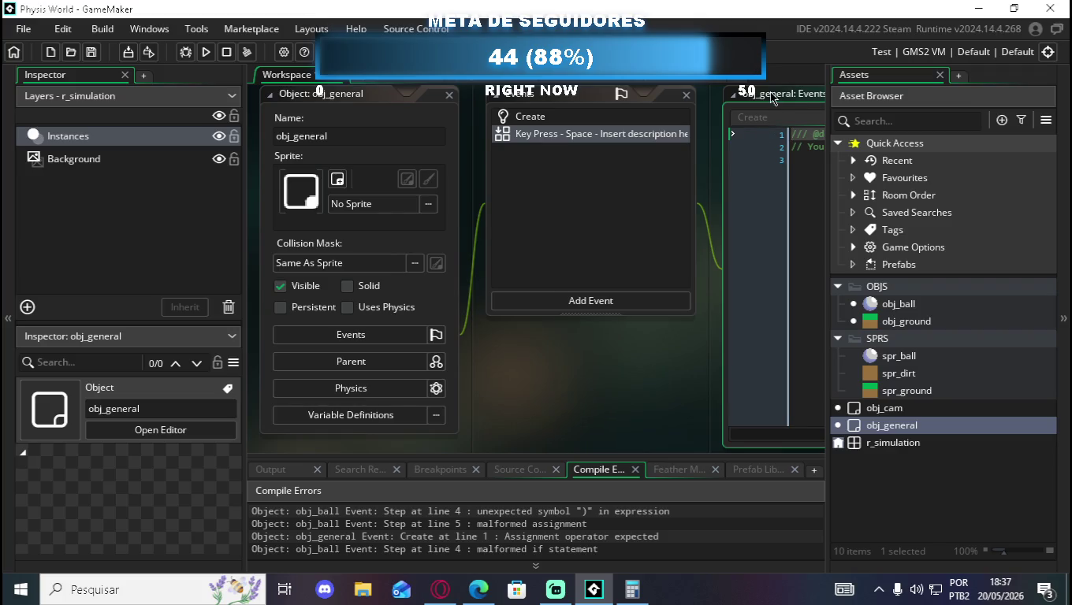
Replace the Space event's placeholder code with a global.playing toggle expression and test-run the game.
{"action": "double_click", "coordinate": [770, 91]}
{"action": "key", "text": "ctrl+a"}
{"action": "type", "text": "global"}
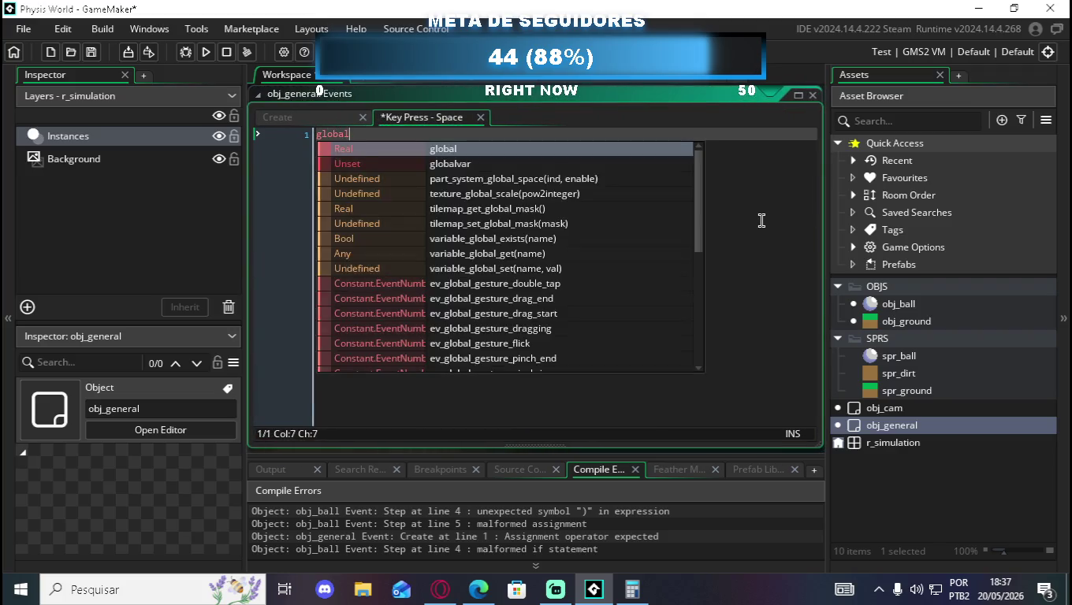
{"action": "type", "text": ".playing = g"}
{"action": "key", "text": "ctrl+z"}
{"action": "type", "text": "global.playing"}
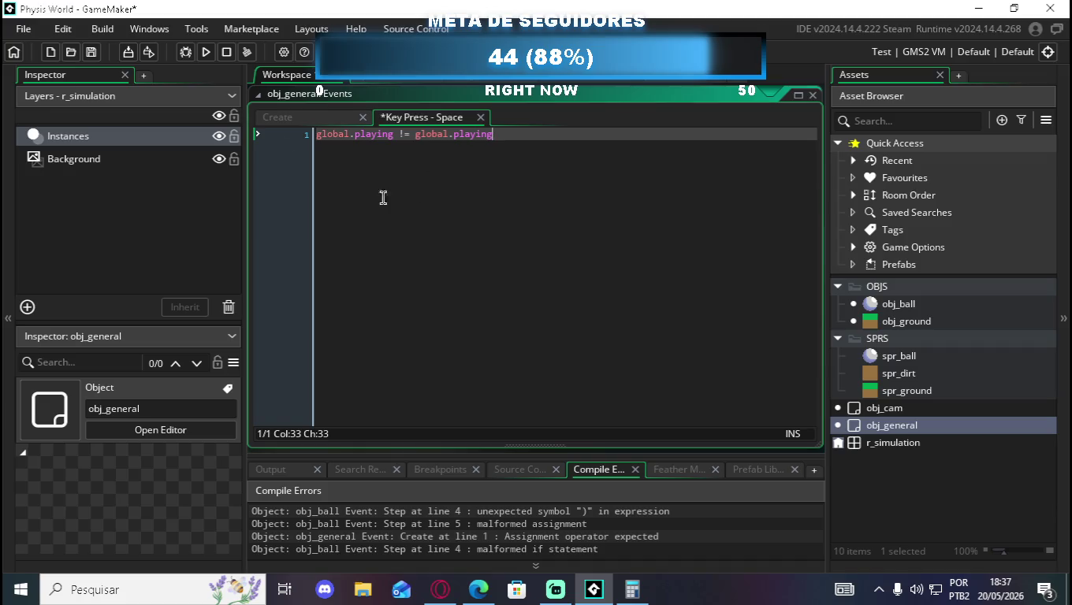
{"action": "left_click", "coordinate": [206, 52]}
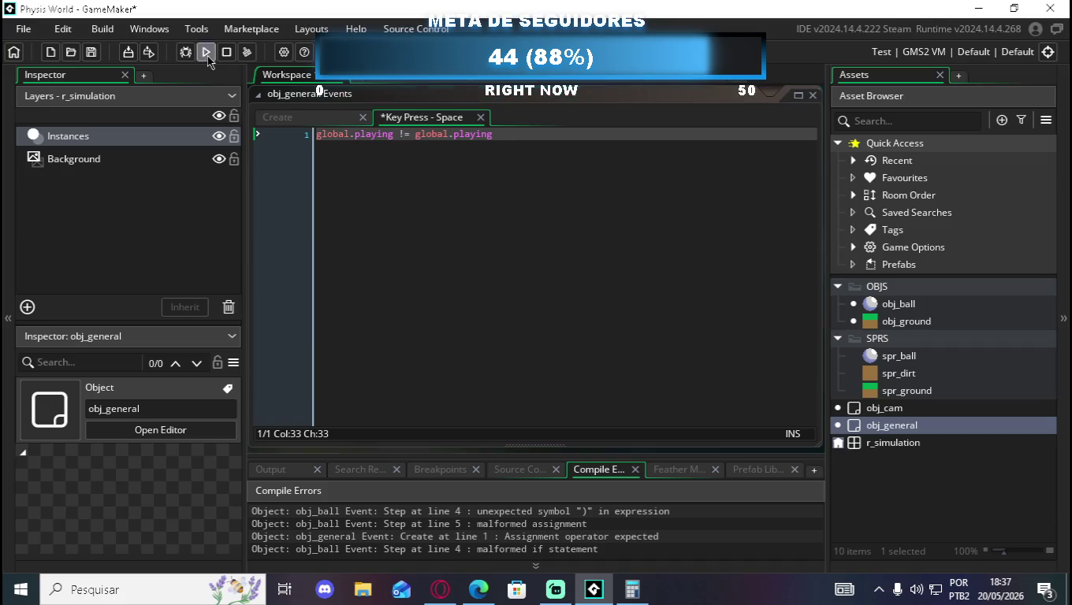
Correct the code to global.playing = !global.playing and run again, hitting the not-set error.
{"action": "left_click", "coordinate": [512, 336]}
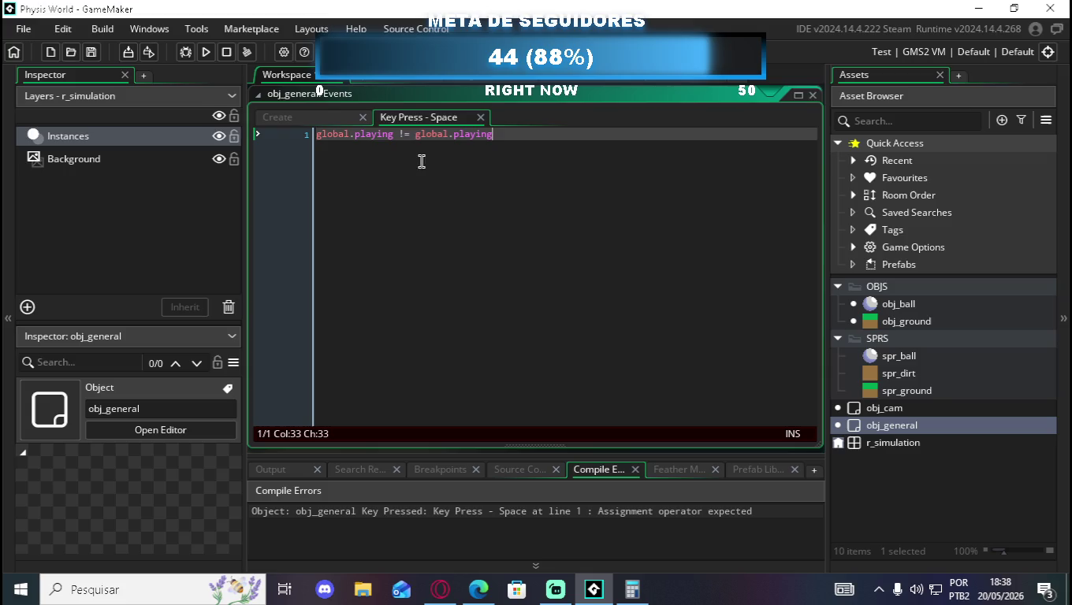
{"action": "left_click", "coordinate": [407, 134]}
{"action": "left_click", "coordinate": [417, 135]}
{"action": "left_click", "coordinate": [403, 135]}
{"action": "key", "text": "BackSpace"}
{"action": "key", "text": "BackSpace"}
{"action": "type", "text": "= "}
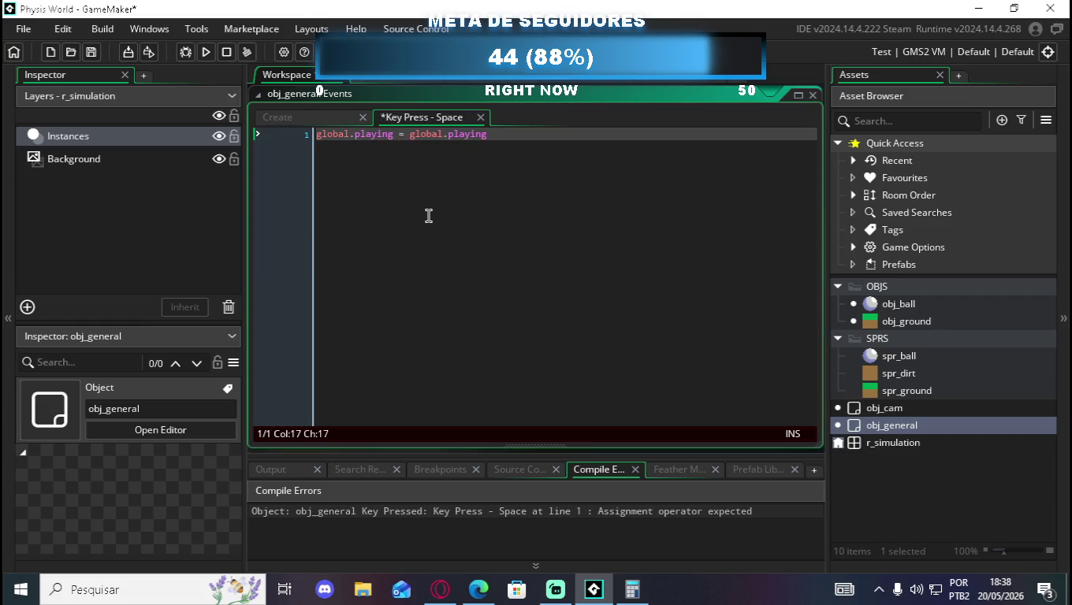
{"action": "type", "text": "!"}
{"action": "key", "text": "Right"}
{"action": "key", "text": "Right"}
{"action": "left_click", "coordinate": [207, 51]}
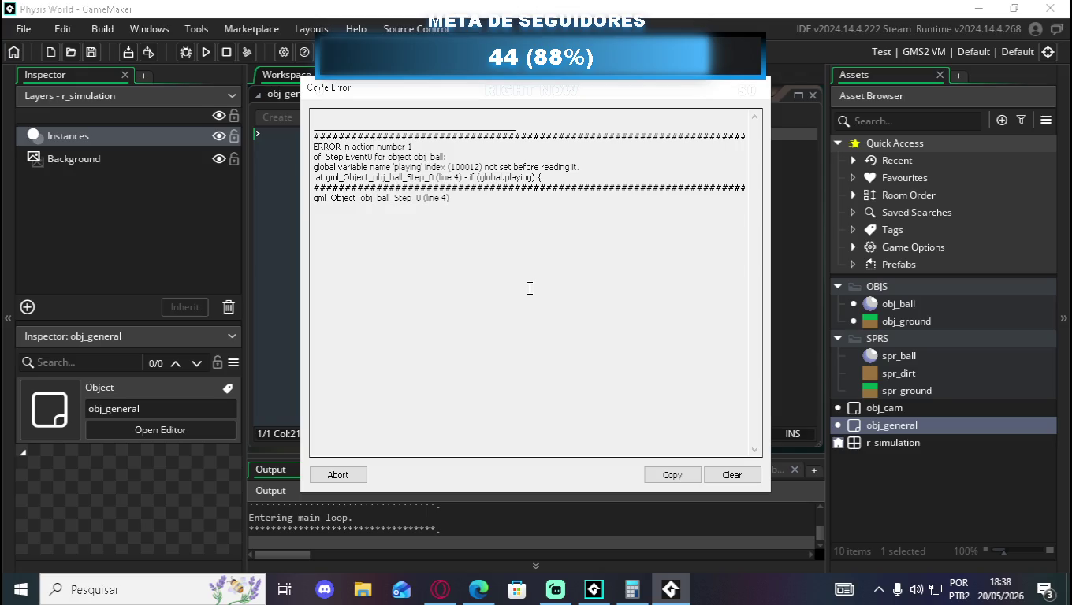
{"action": "left_click_drag", "start_coordinate": [572, 179], "coordinate": [456, 179]}
Abort the crashed run, place an obj_general instance in r_simulation, and run the game again.
{"action": "left_click", "coordinate": [534, 326]}
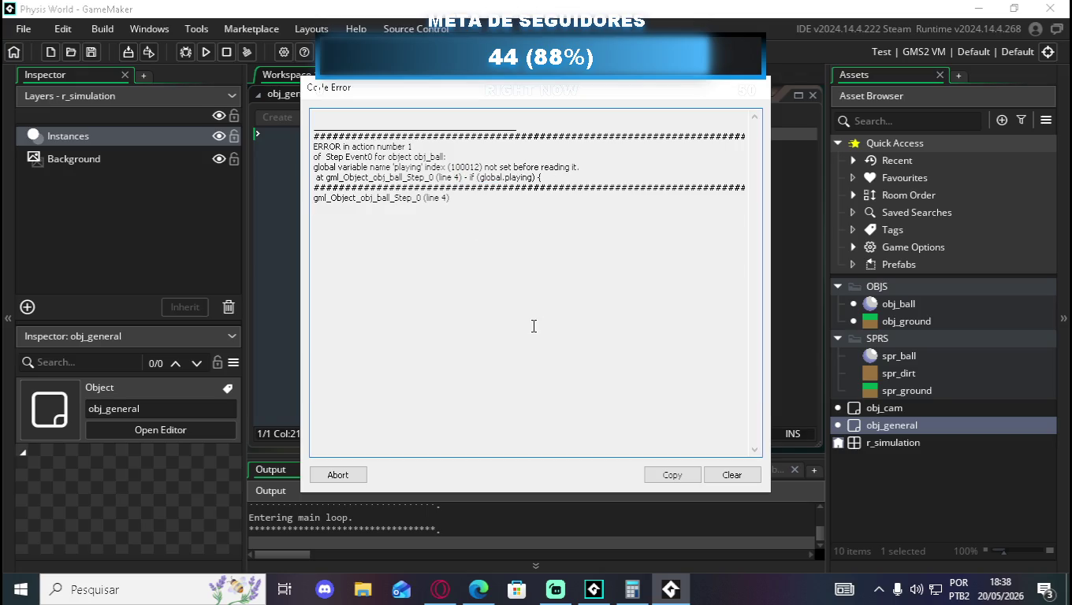
{"action": "left_click", "coordinate": [358, 475]}
{"action": "left_click", "coordinate": [302, 116]}
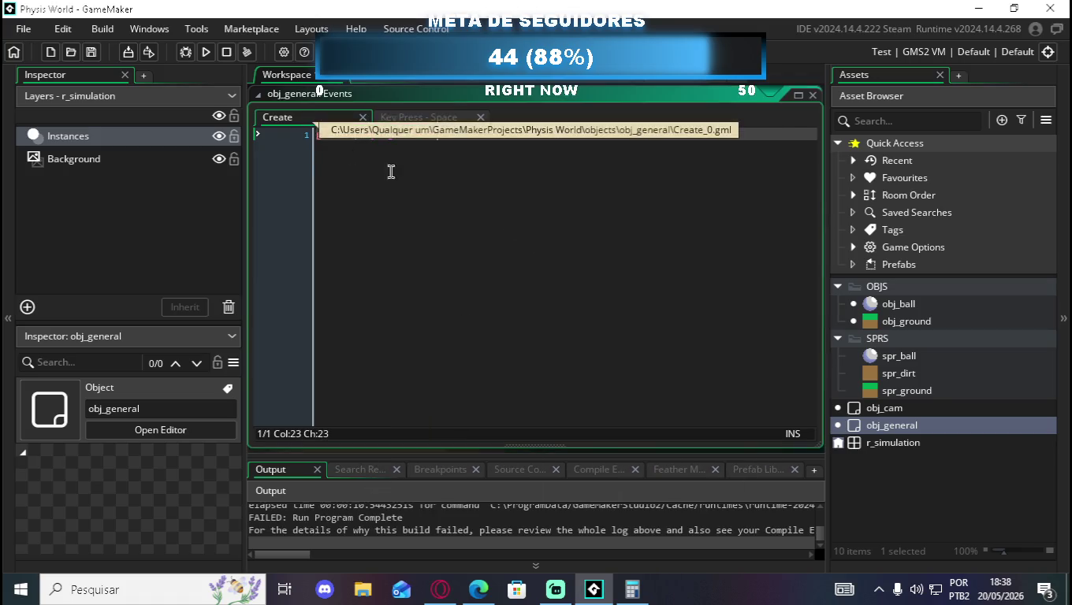
{"action": "double_click", "coordinate": [884, 444]}
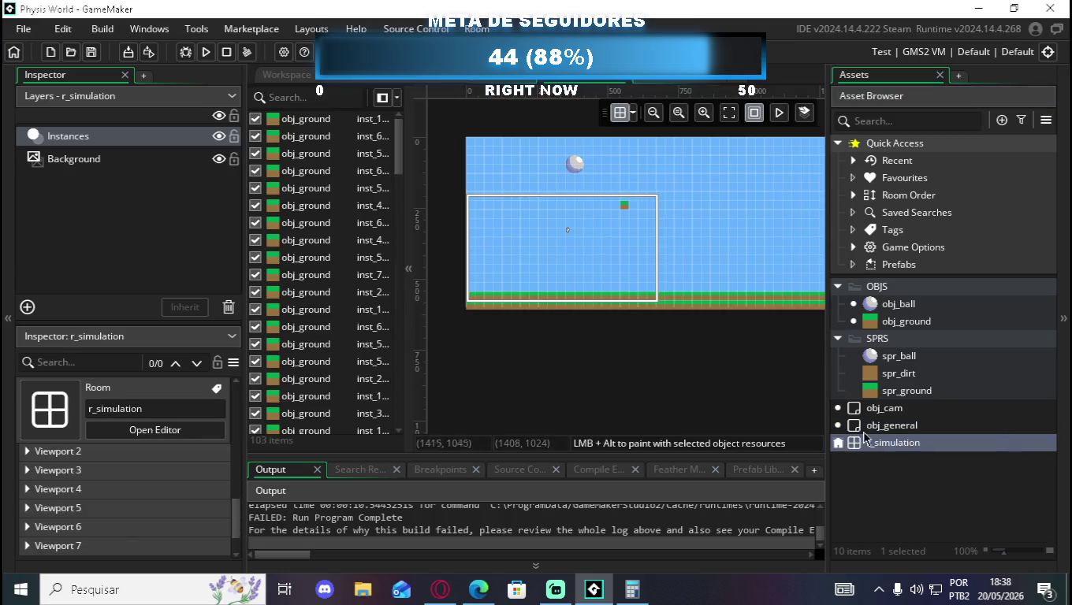
{"action": "left_click", "coordinate": [852, 430]}
{"action": "left_click_drag", "start_coordinate": [853, 432], "coordinate": [684, 210]}
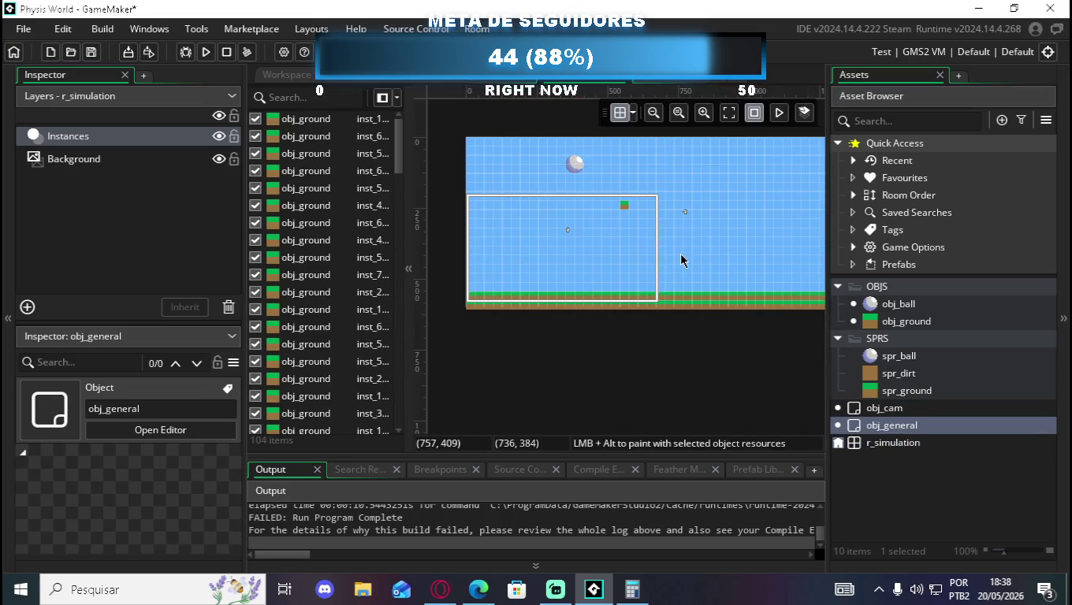
{"action": "left_click", "coordinate": [205, 51]}
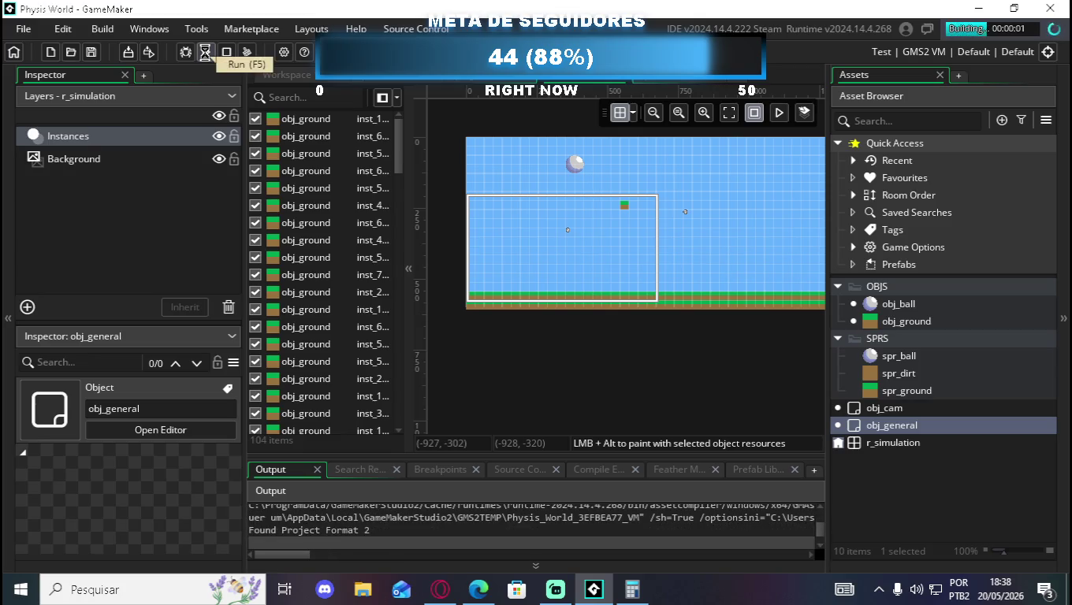